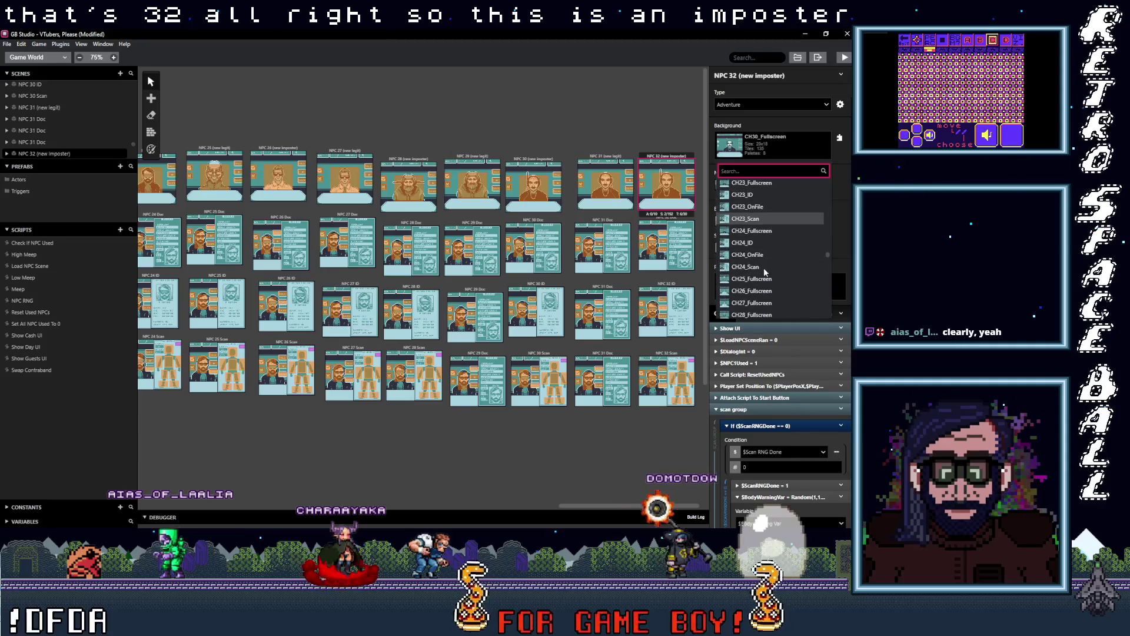
scroll(759, 300, down, 1)
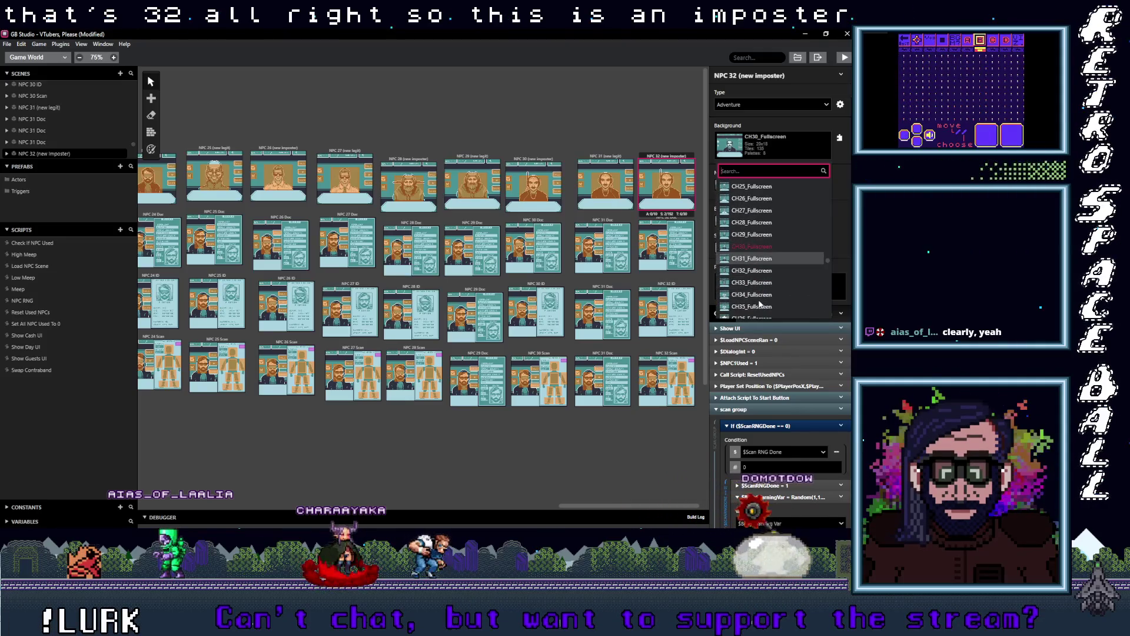
Give the NPC 32 (new imposter) scene the CH32_Fullscreen background with Automatic background palettes.
click(754, 271)
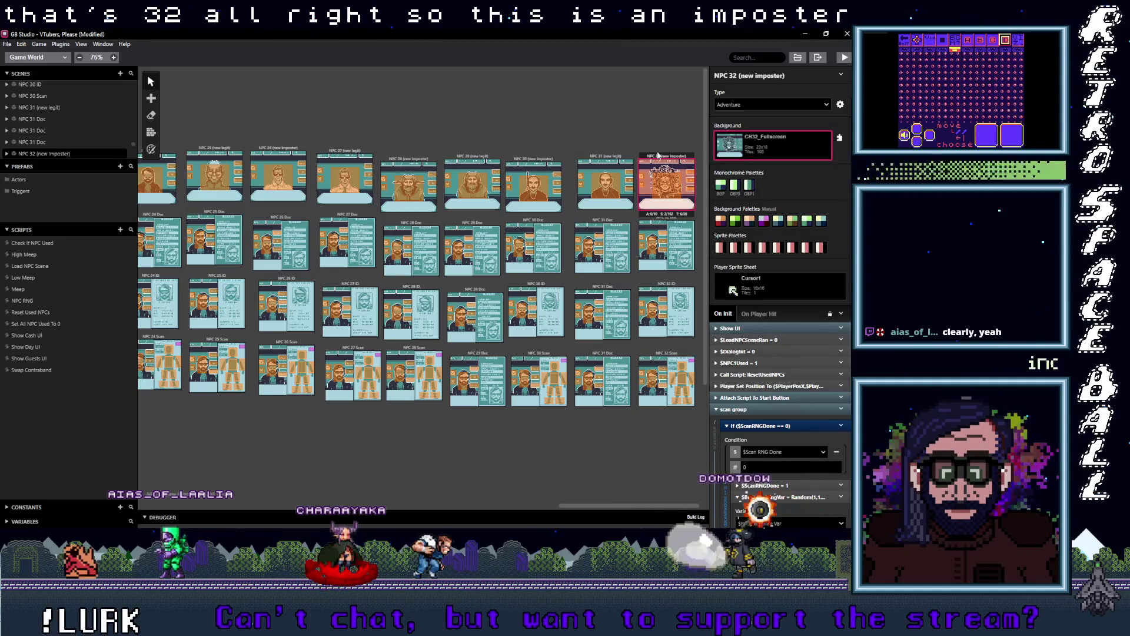
click(151, 149)
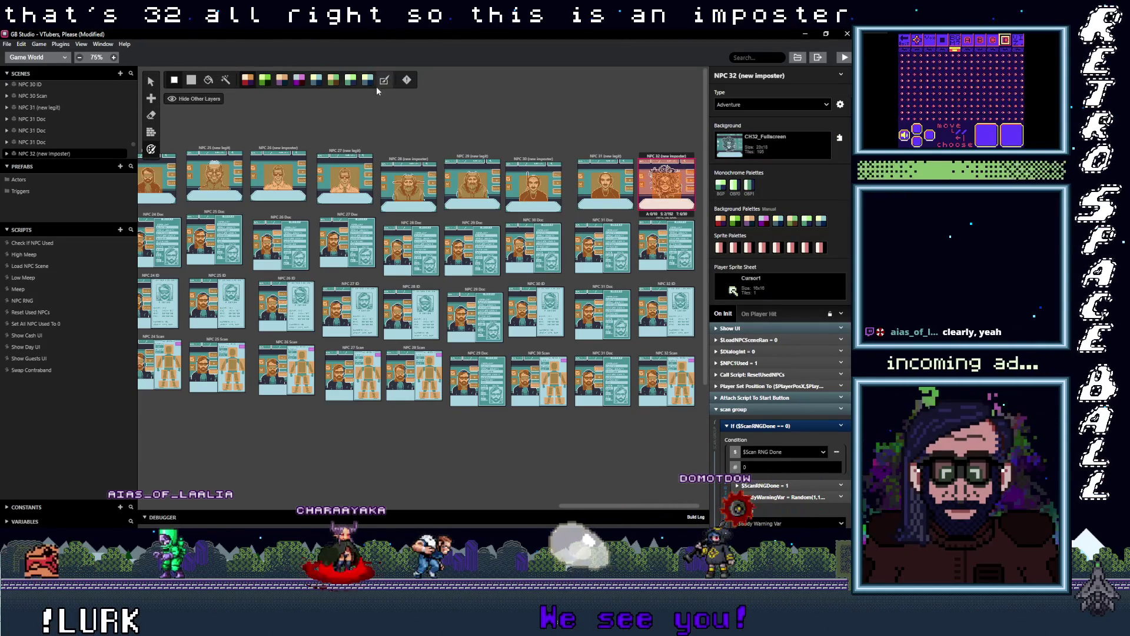
click(383, 81)
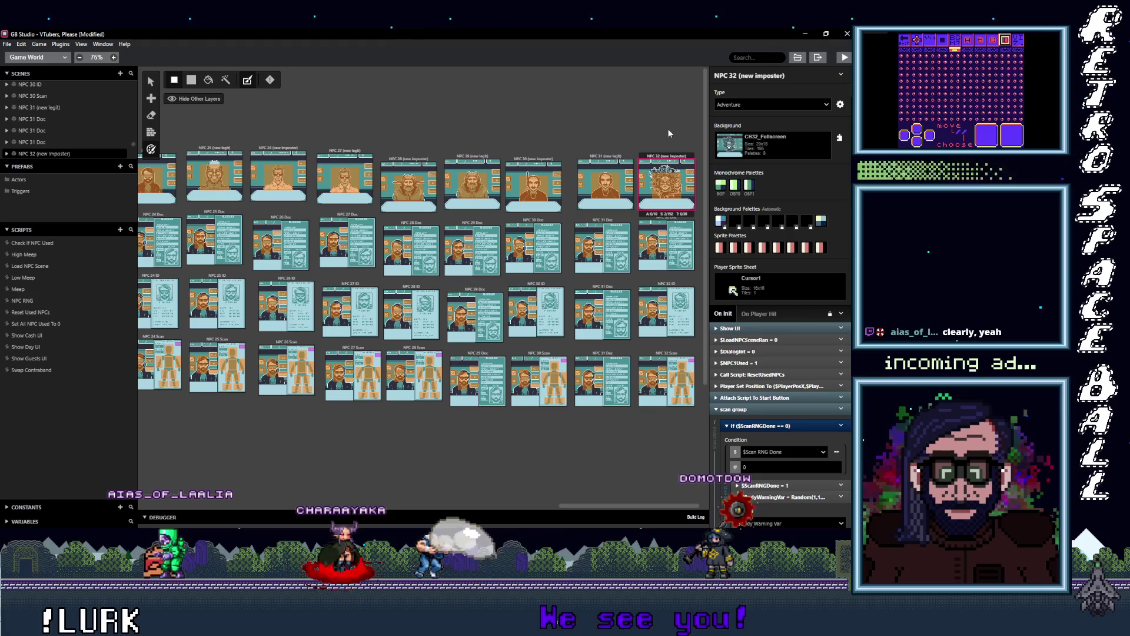
click(669, 140)
click(681, 159)
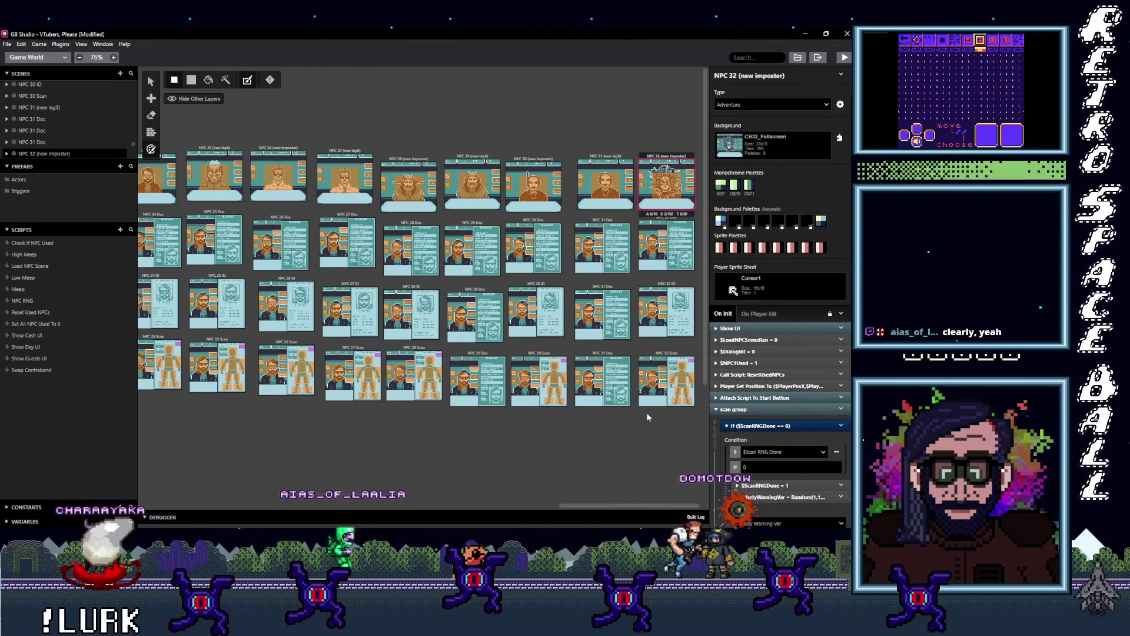
click(617, 156)
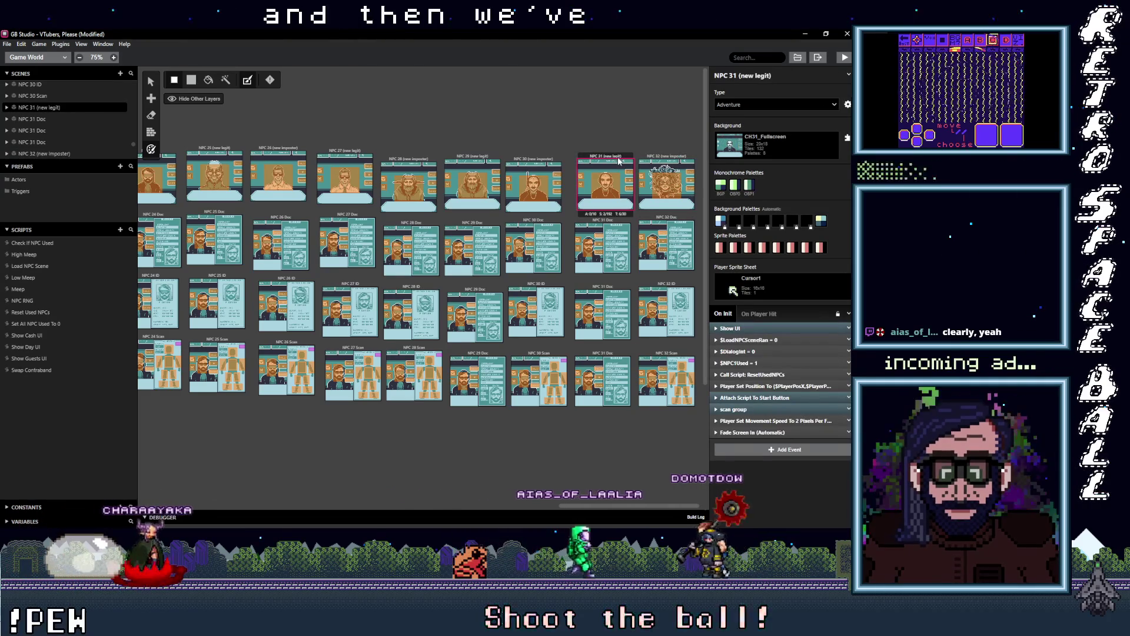
Duplicate NPC 31 (new legit) to the top row's end and rename it NPC 33 (new legit).
key(ctrl+c)
key(ctrl+v)
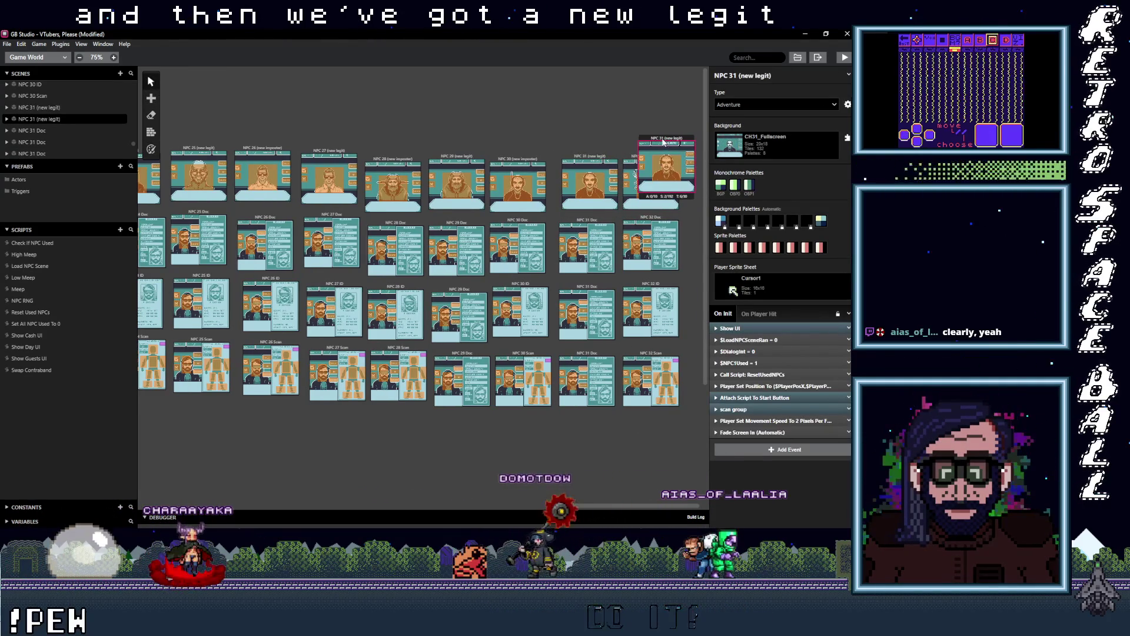
drag(664, 142, 705, 158)
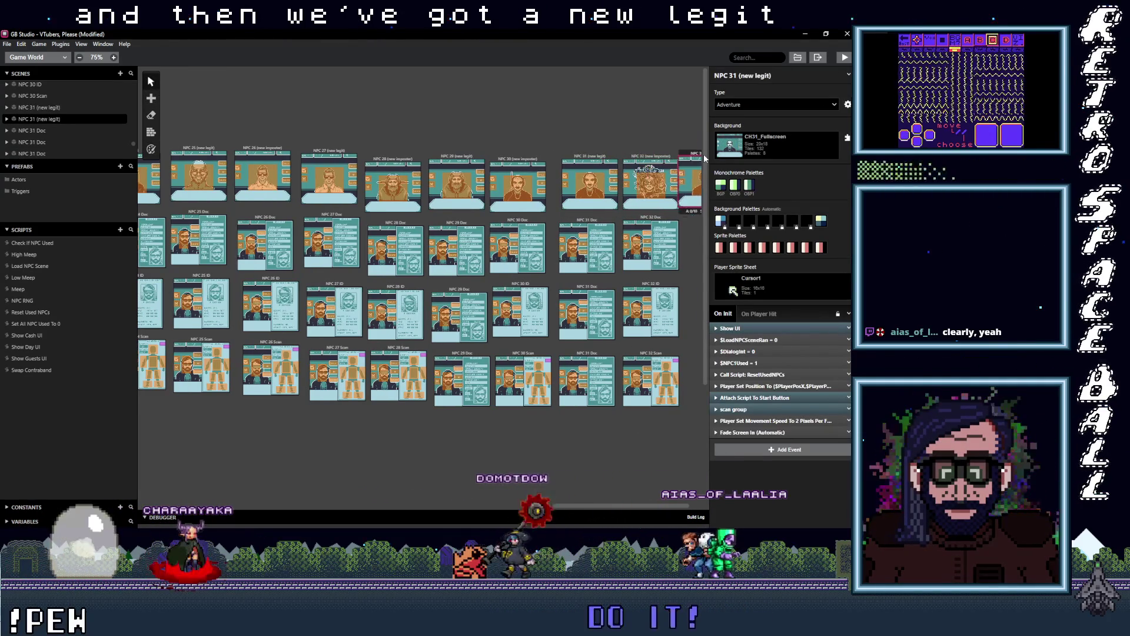
click(734, 76)
text(3)
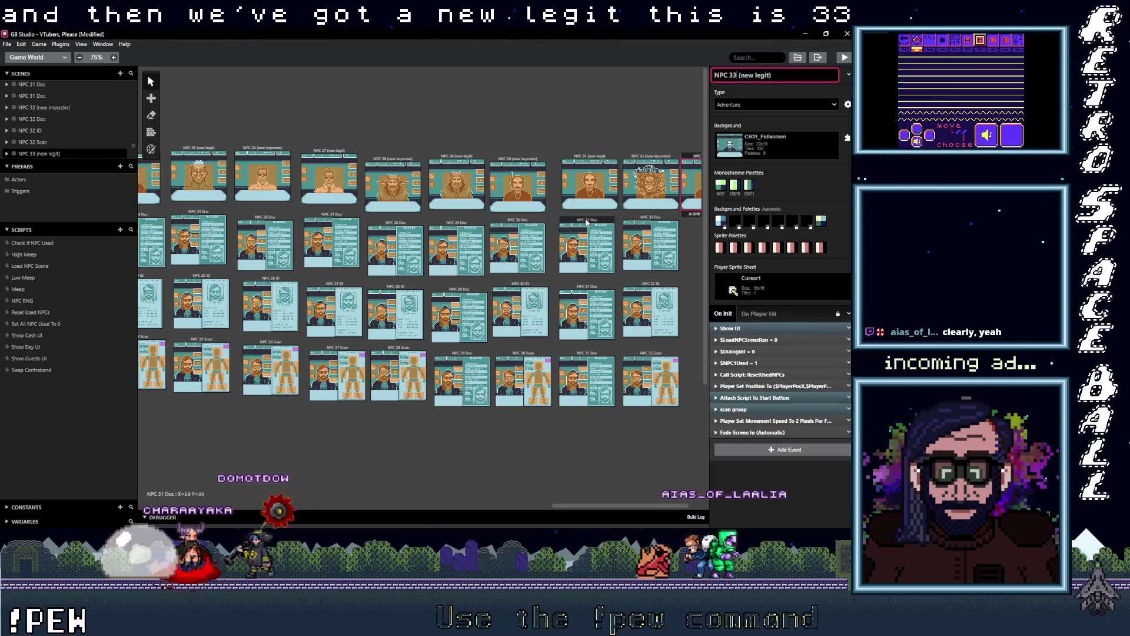
Place a copy of the NPC 31 Doc scene beside the grid, align it, and delete the extra.
click(587, 222)
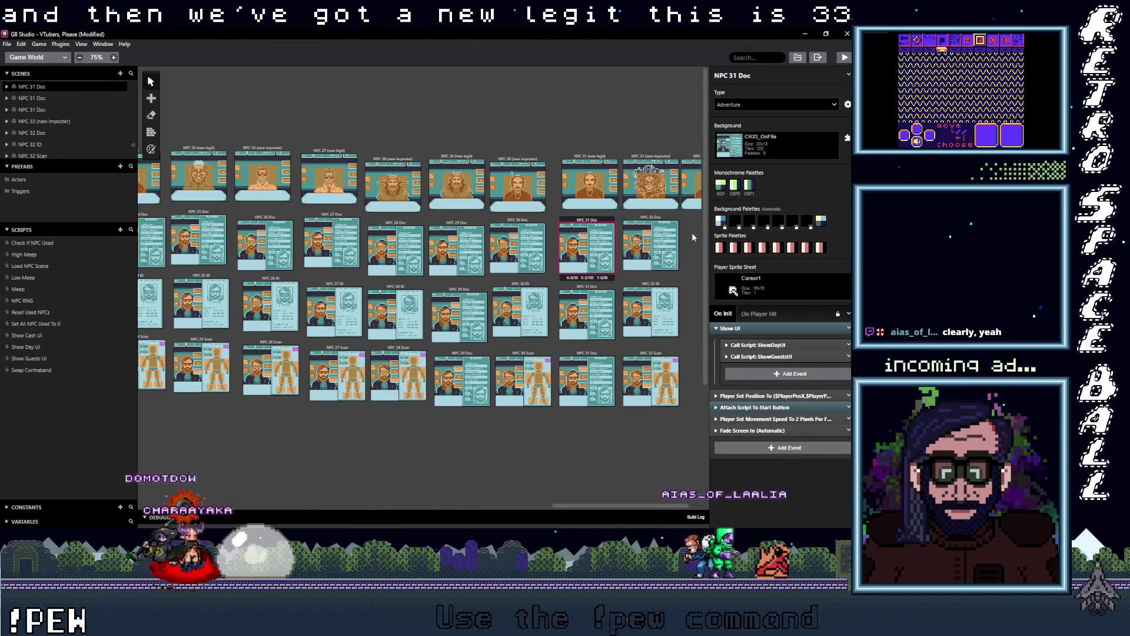
key(s)
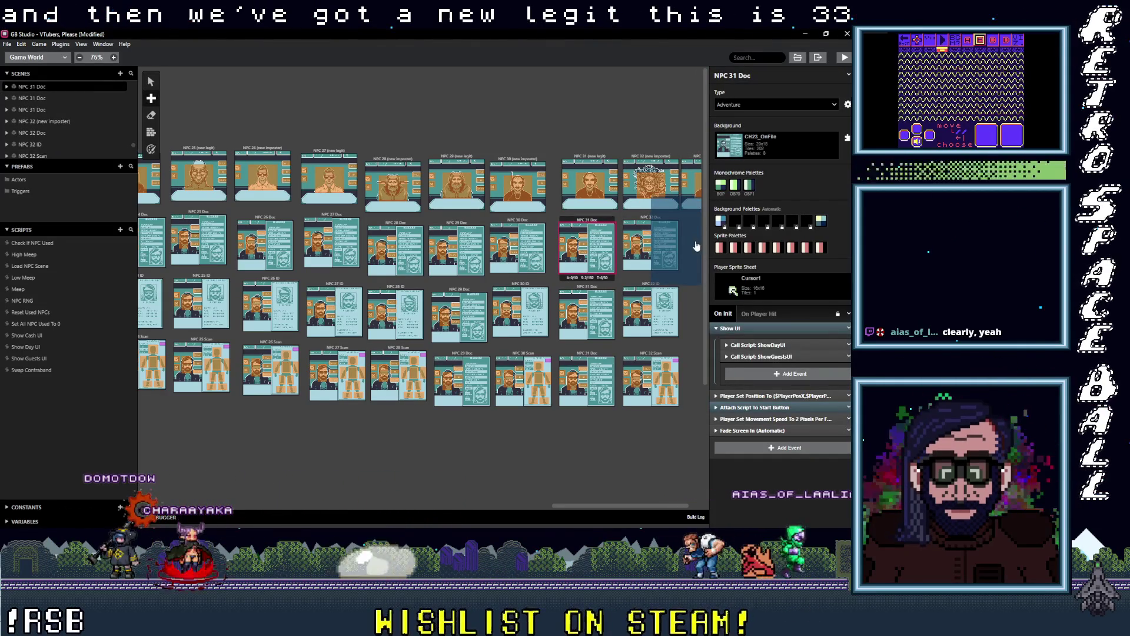
click(697, 246)
click(593, 288)
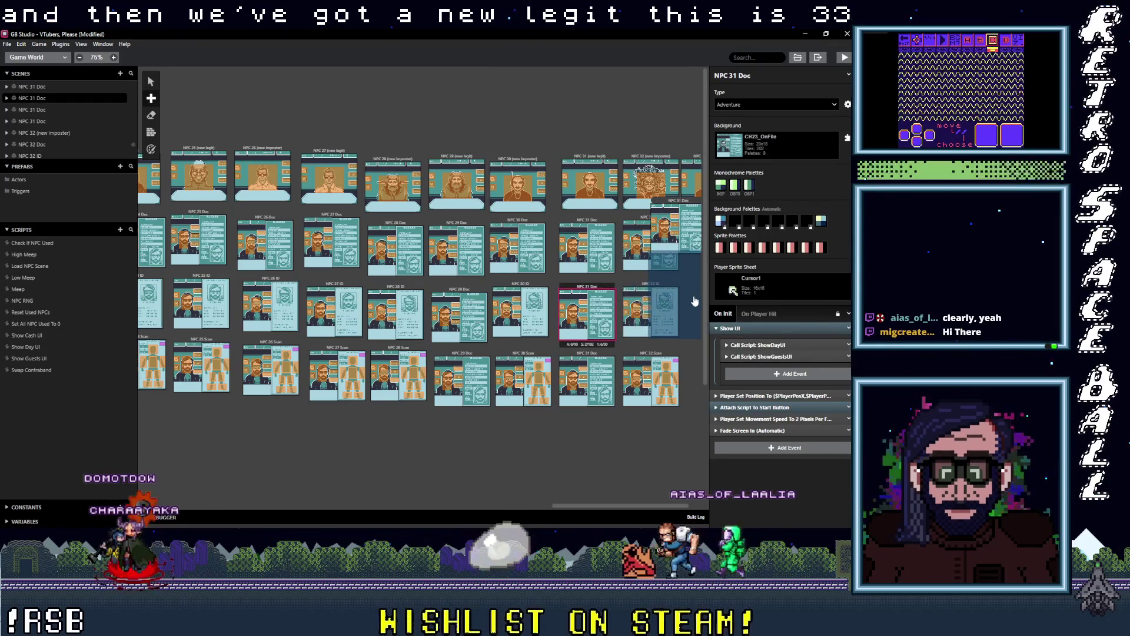
key(ctrl+z)
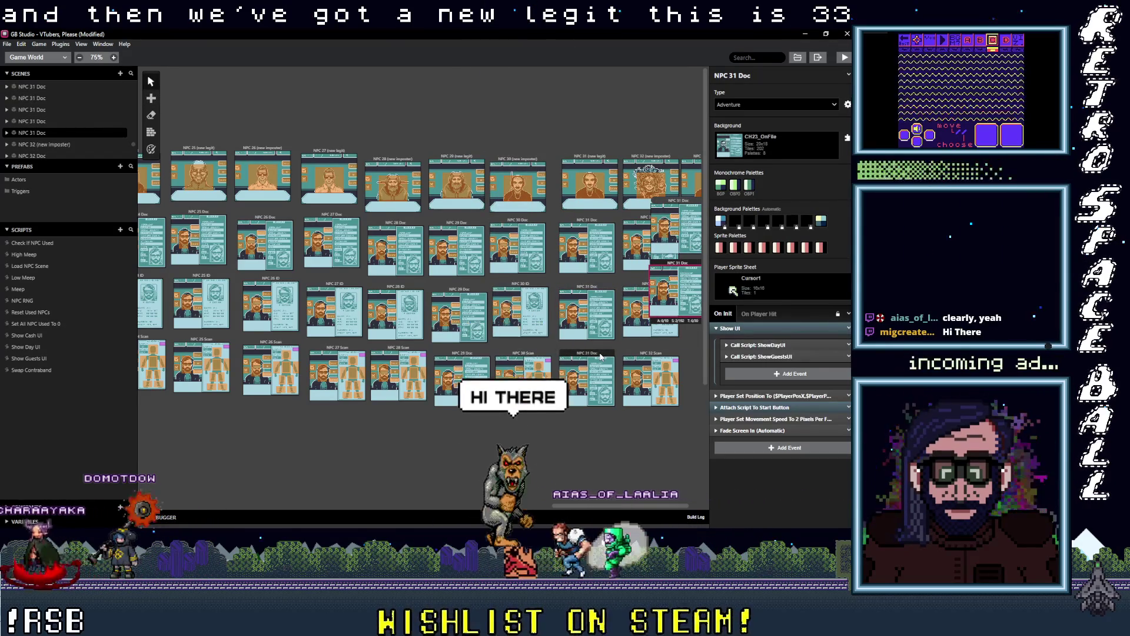
click(600, 355)
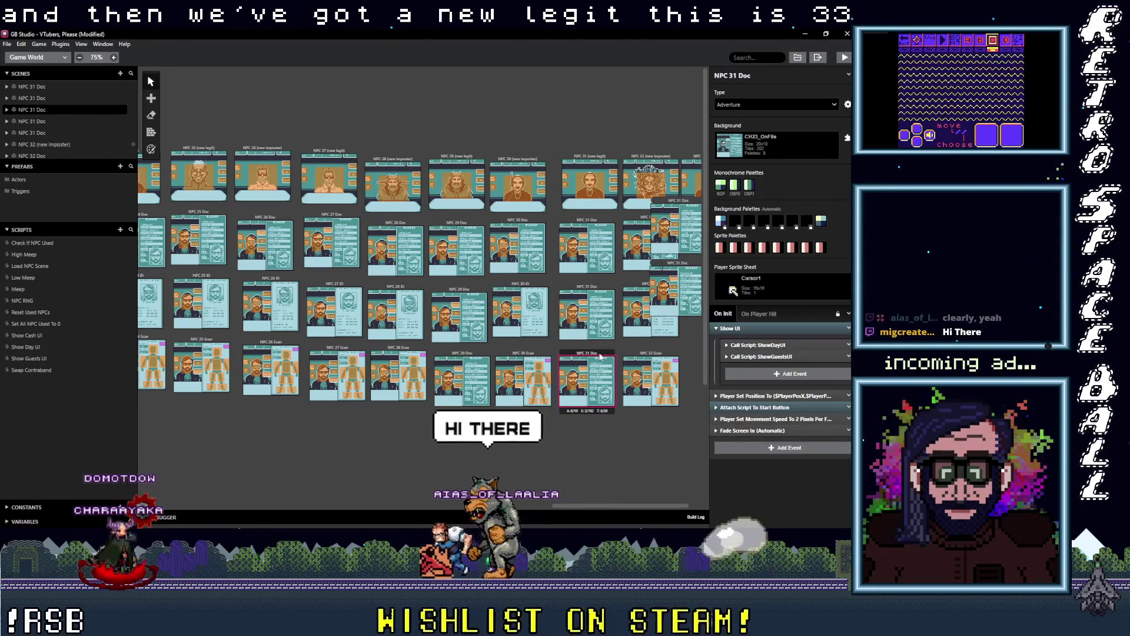
click(694, 270)
drag(693, 270, 700, 283)
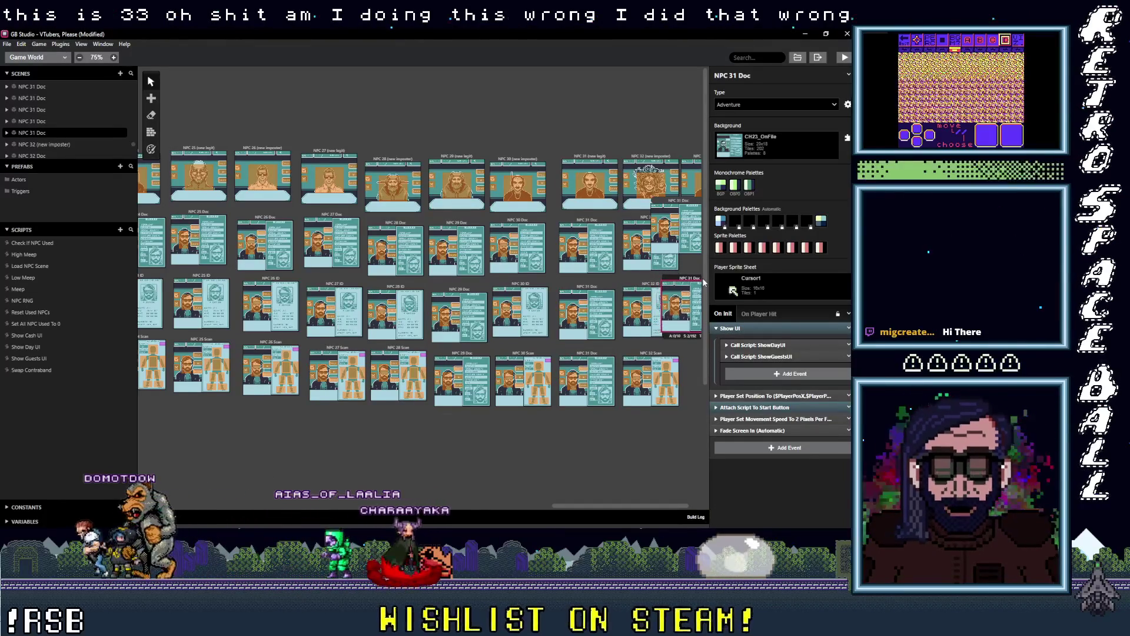
drag(704, 282, 705, 285)
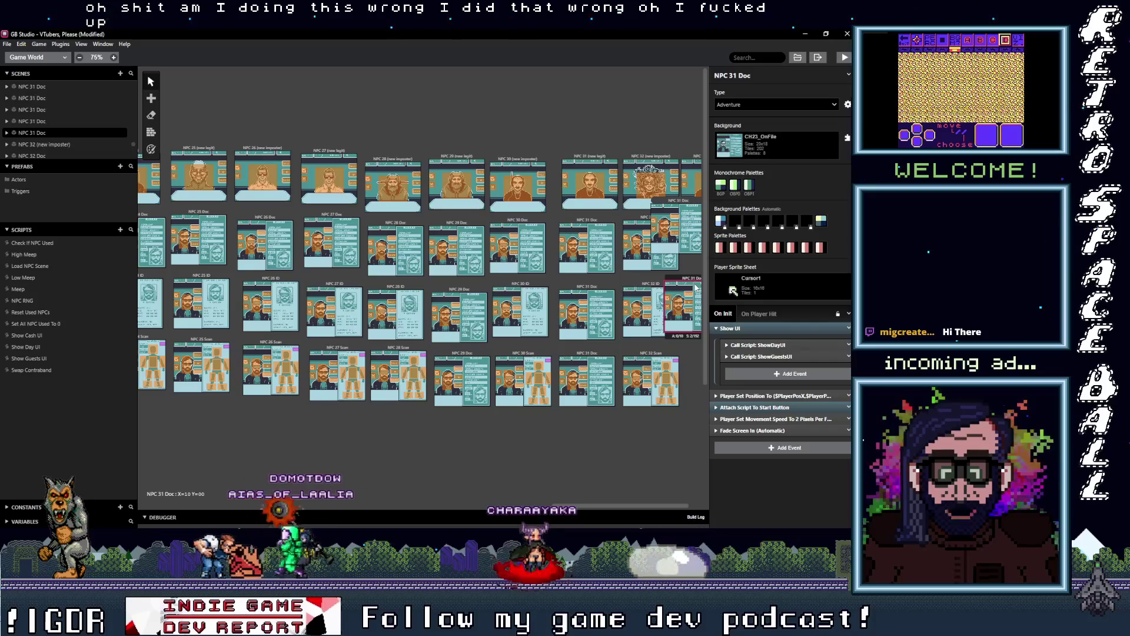
drag(697, 286, 690, 285)
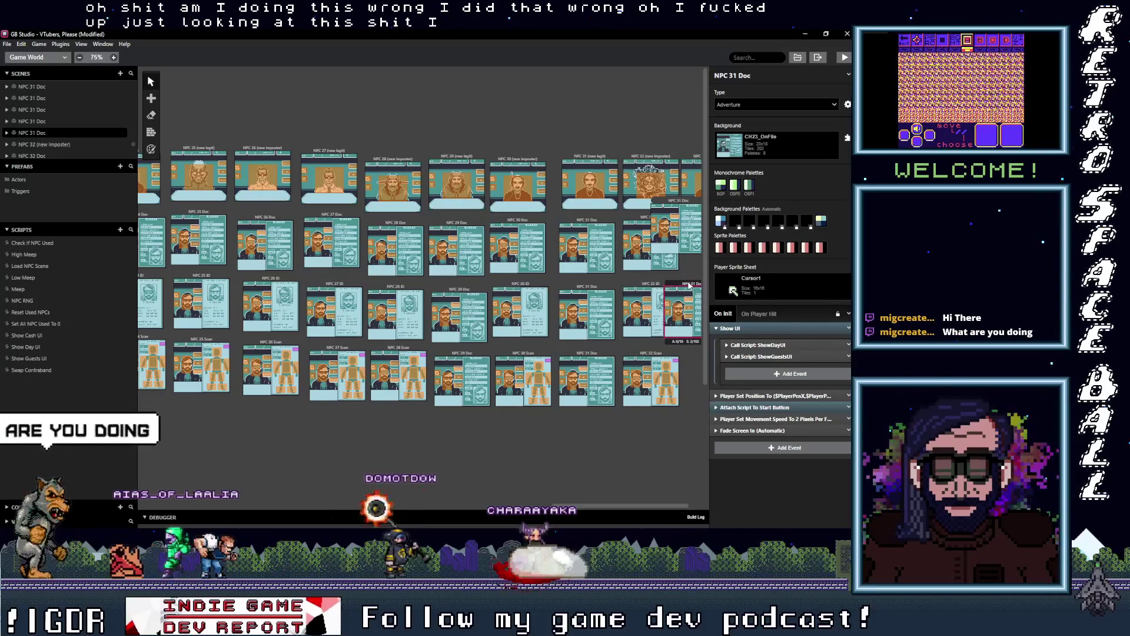
key(Delete)
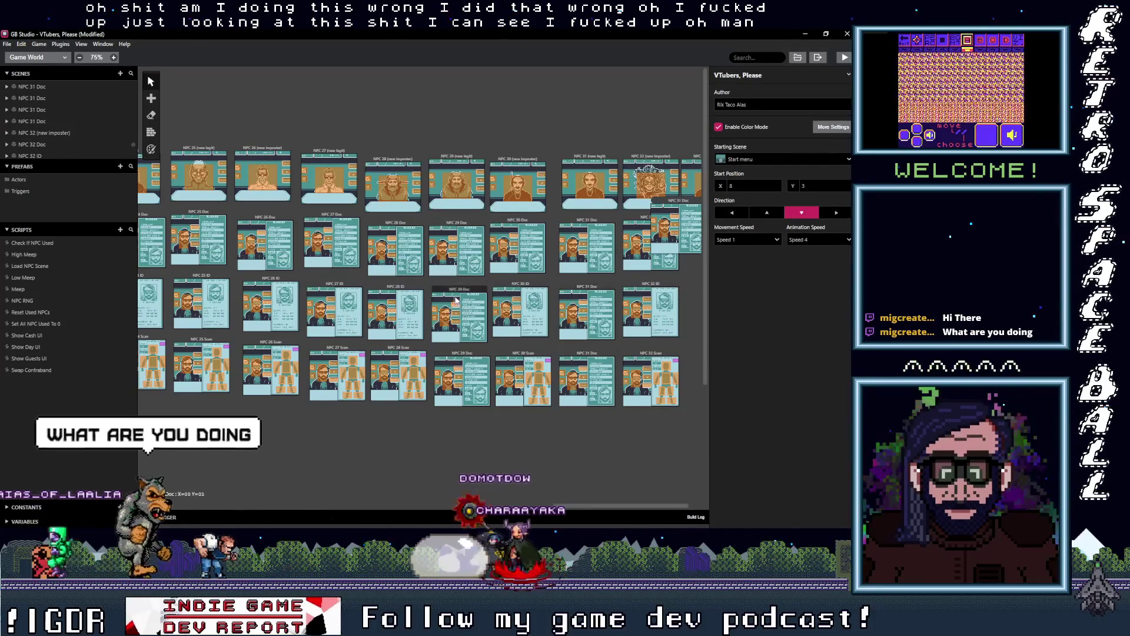
Delete the NPC 29, NPC 29 Doc, NPC 31 Doc and NPC 31 ID scenes; move NPC 31 Doc right.
click(456, 300)
key(Delete)
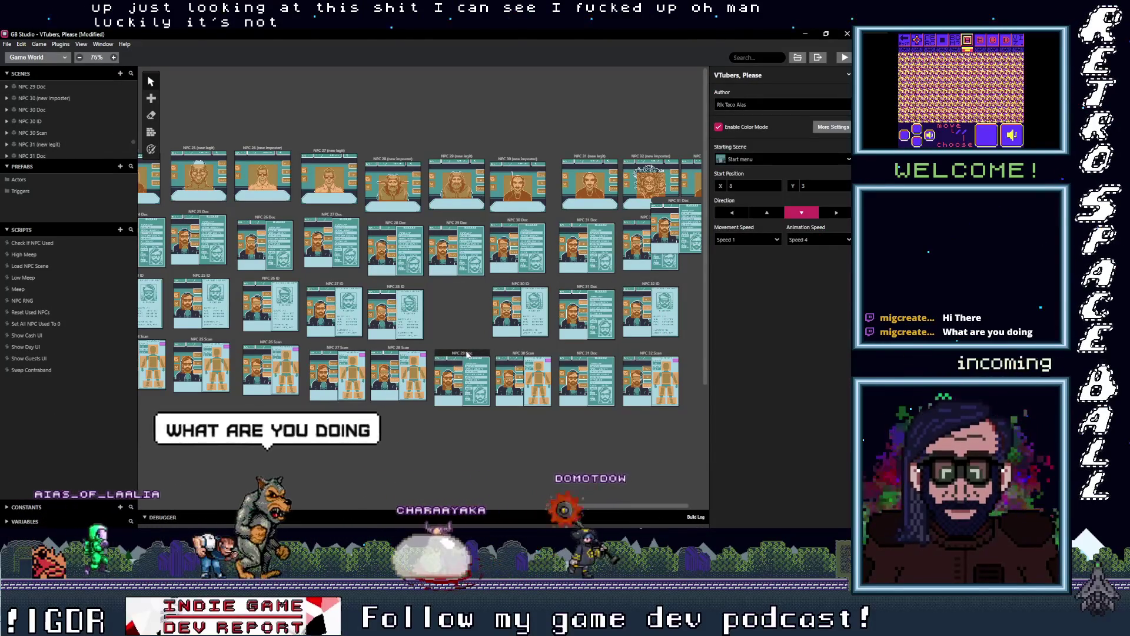
click(468, 354)
key(Delete)
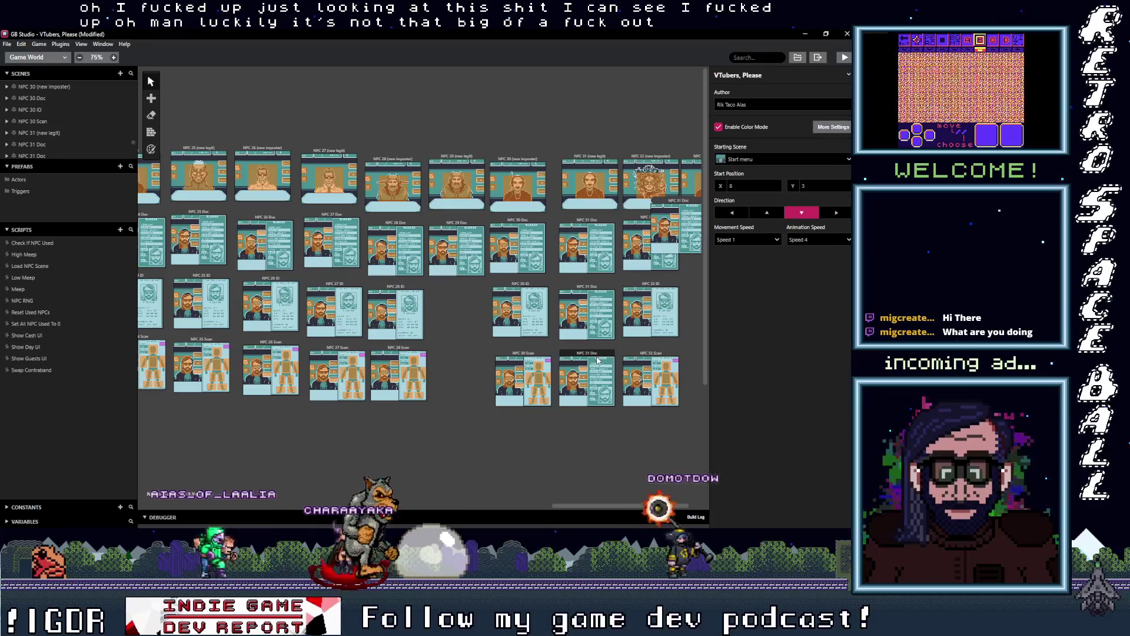
click(598, 360)
key(Delete)
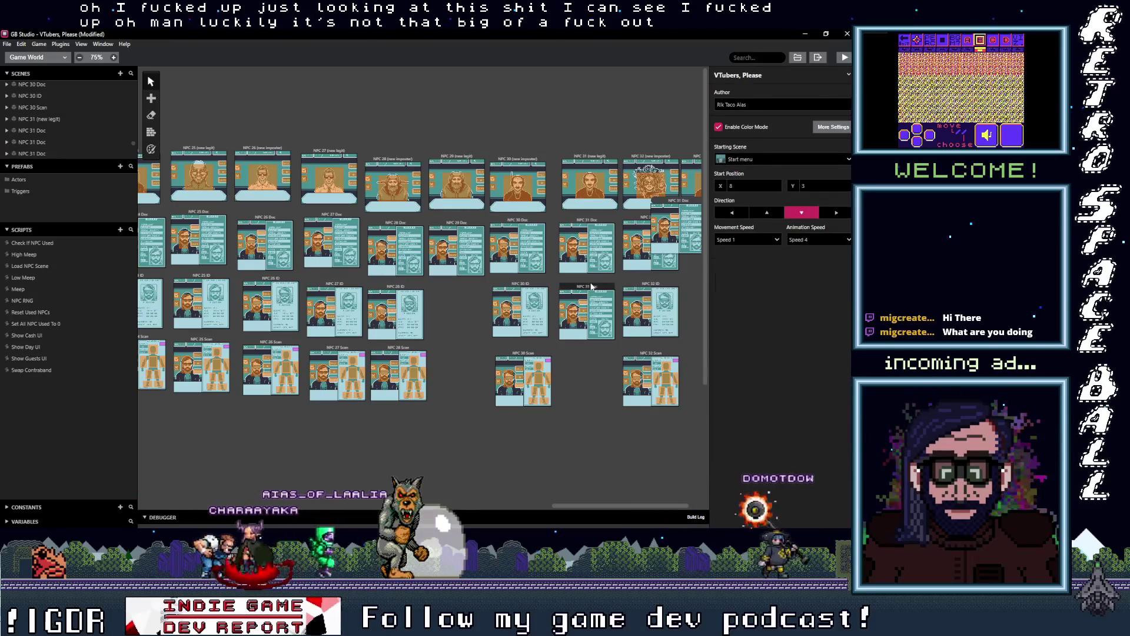
click(592, 287)
key(Delete)
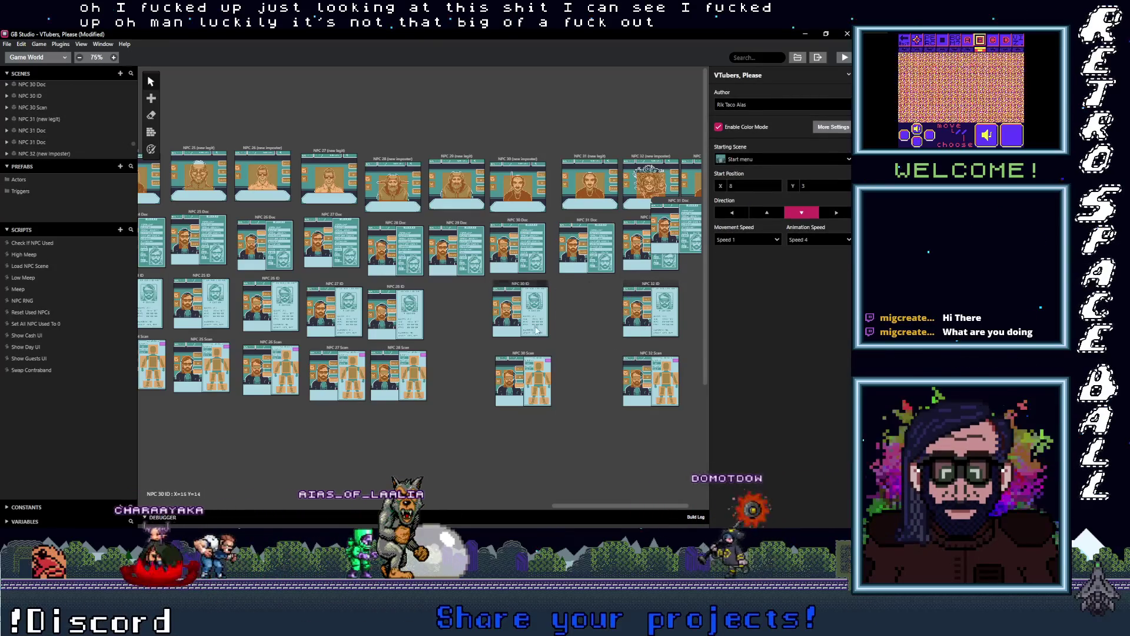
drag(681, 202, 706, 218)
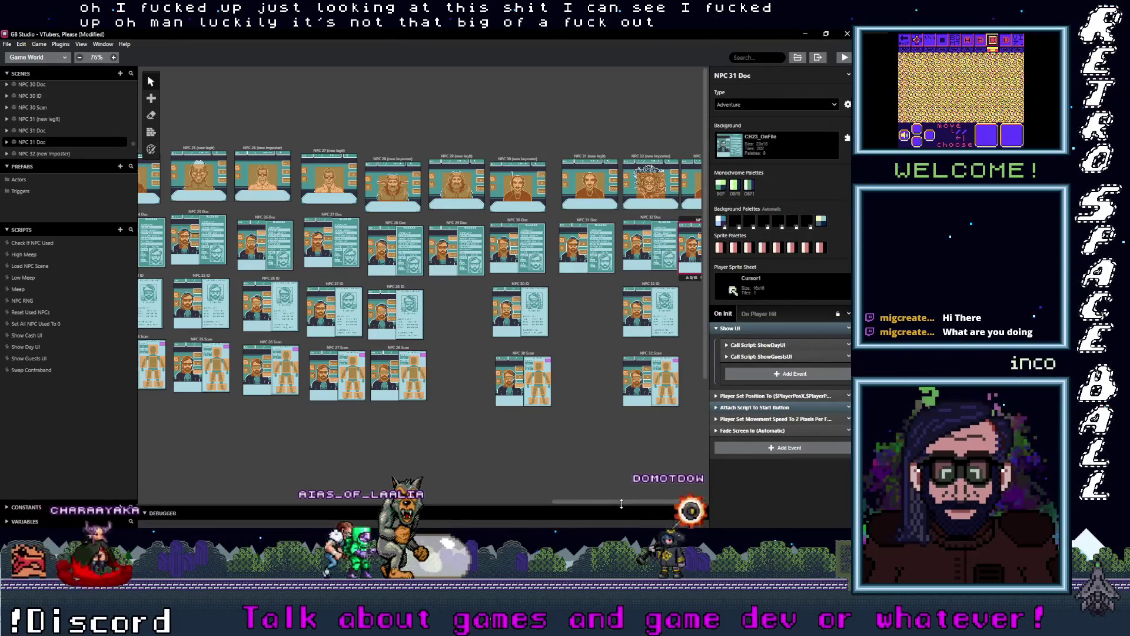
drag(592, 502, 604, 501)
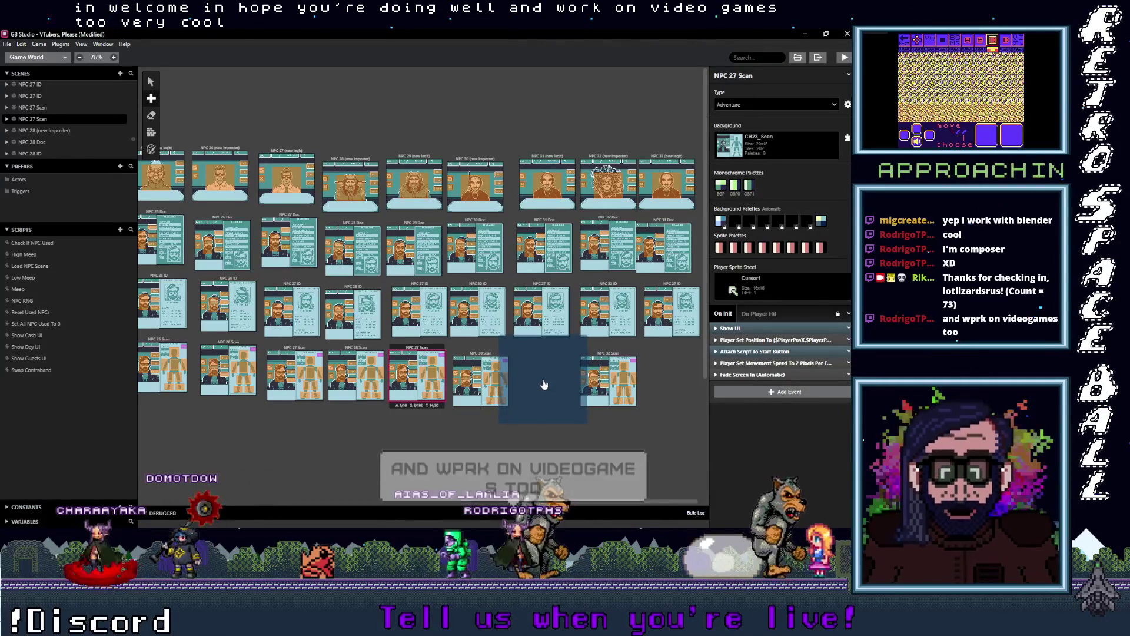
Place two more NPC 27 Scan scene copies in their slots, then select NPC 33 (new legit).
key(ctrl+v)
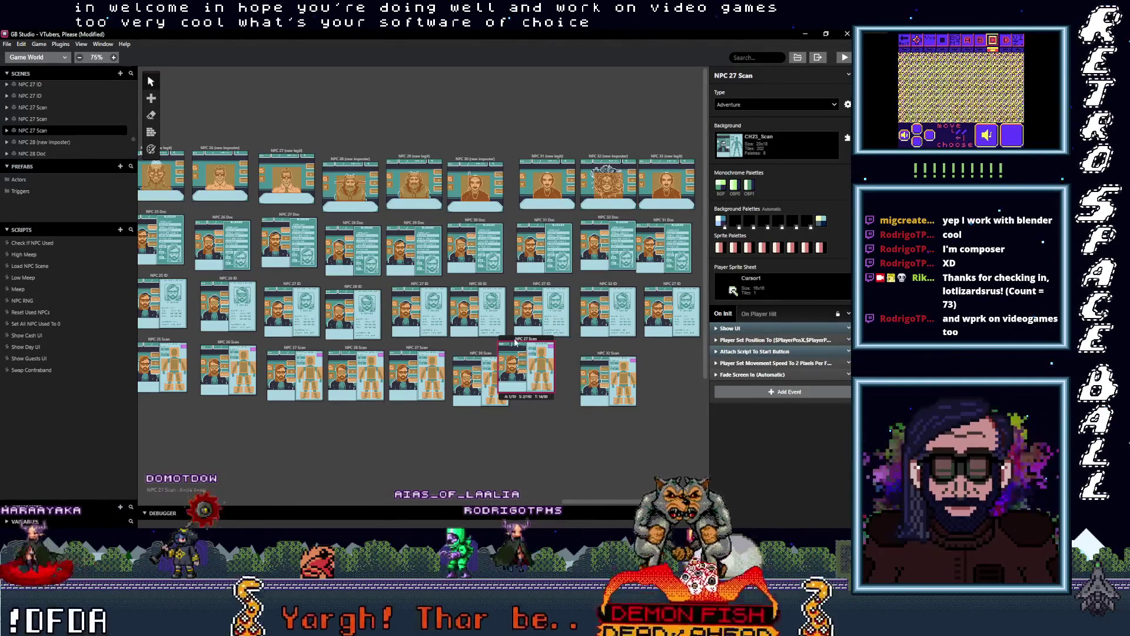
drag(537, 347, 532, 351)
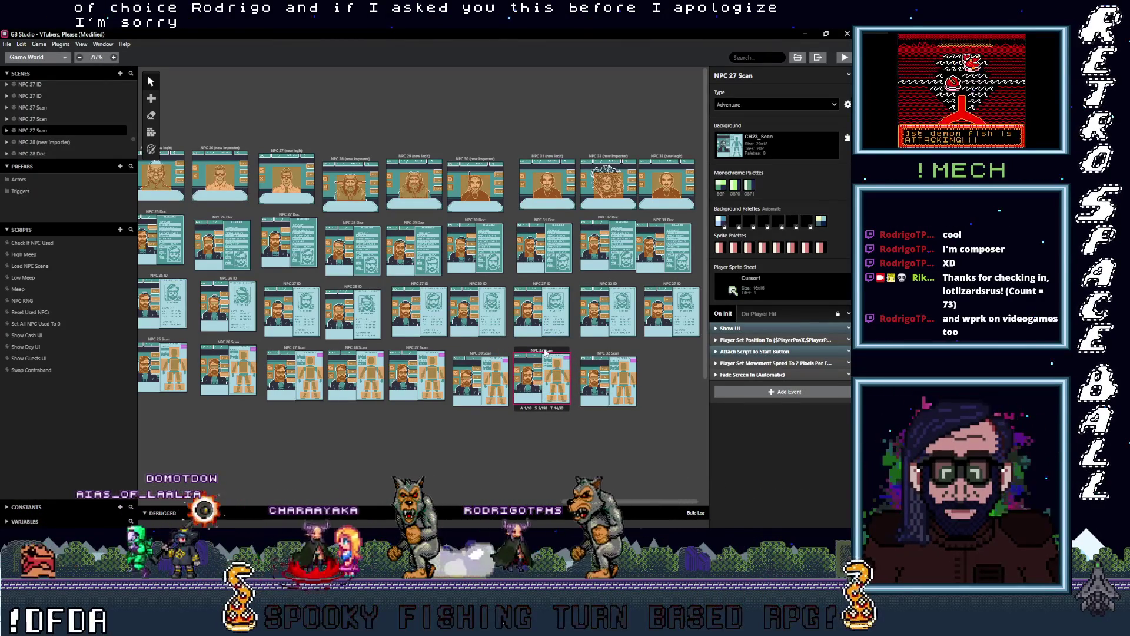
key(s)
click(677, 384)
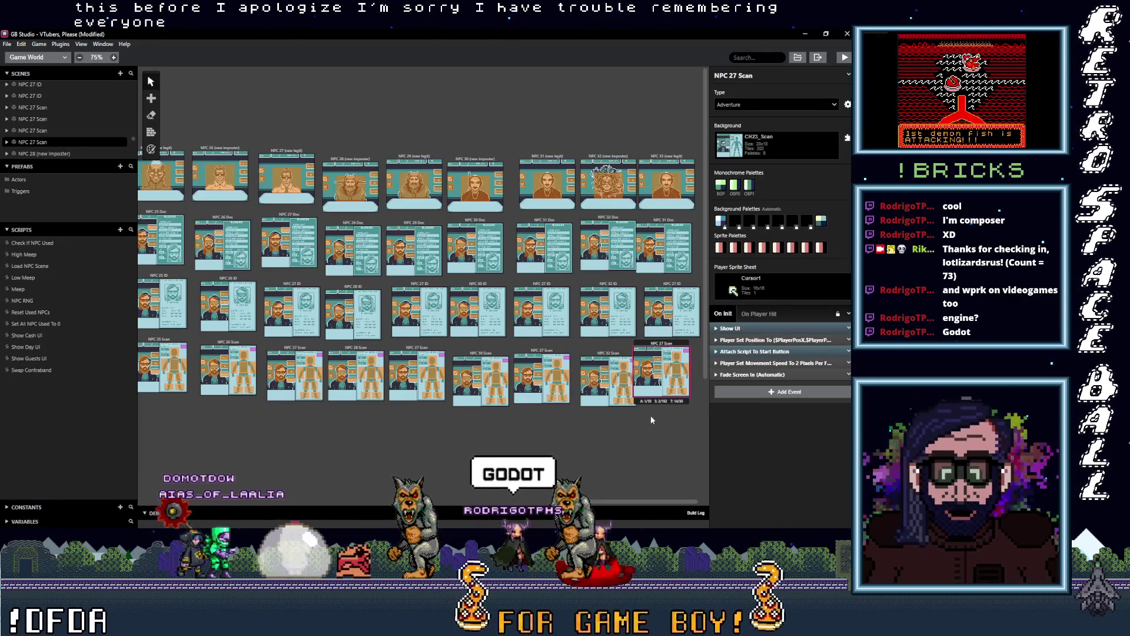
drag(642, 346, 652, 353)
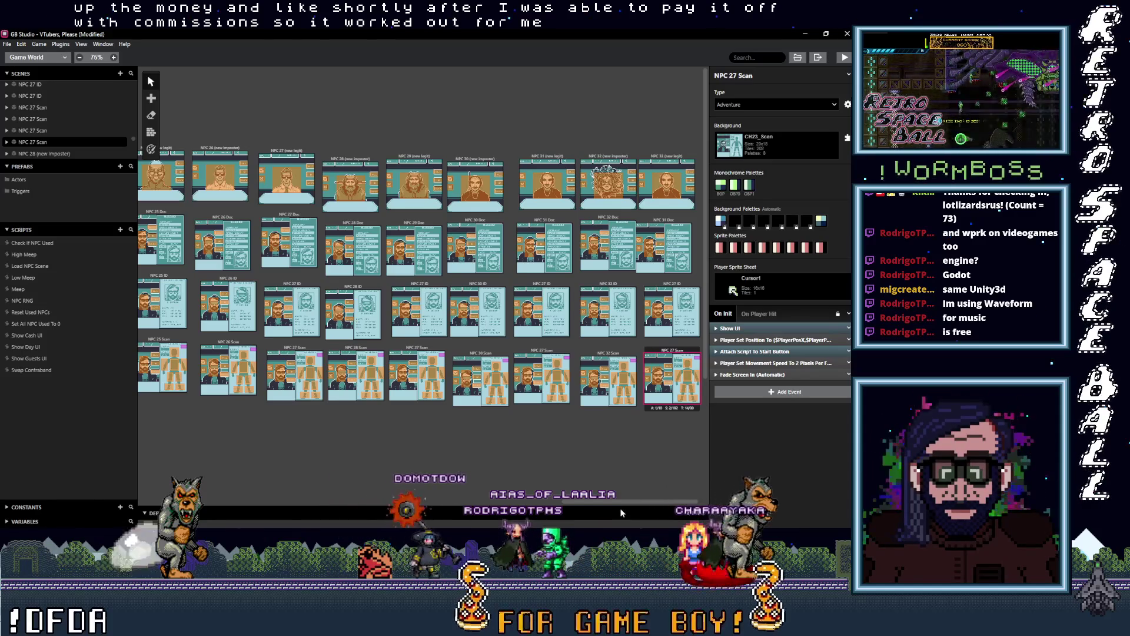
drag(592, 501, 628, 500)
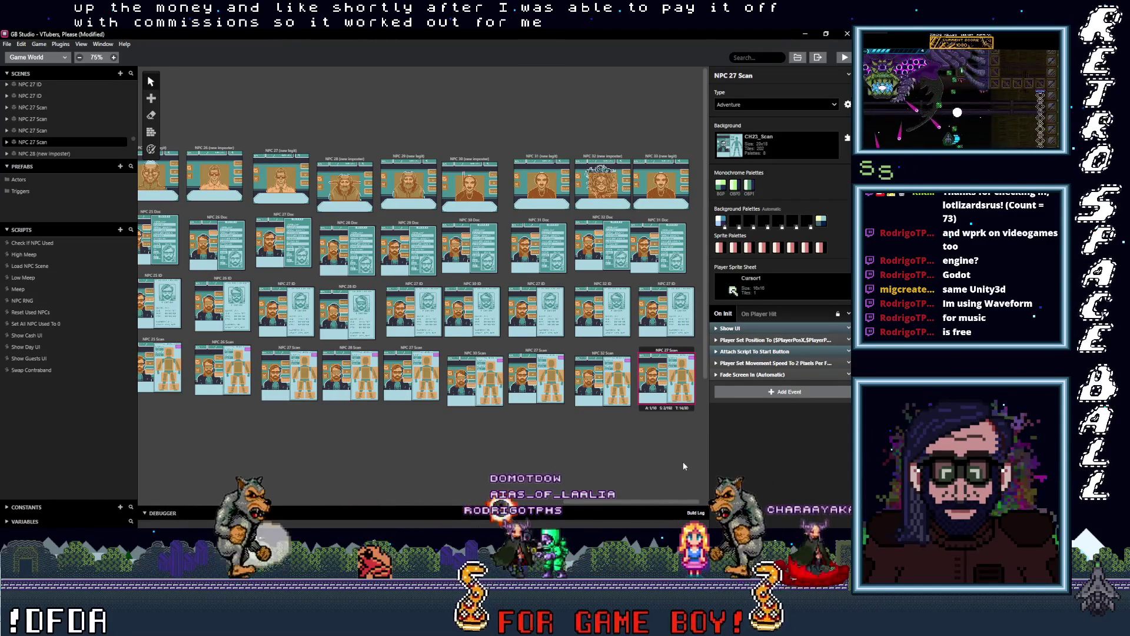
click(652, 157)
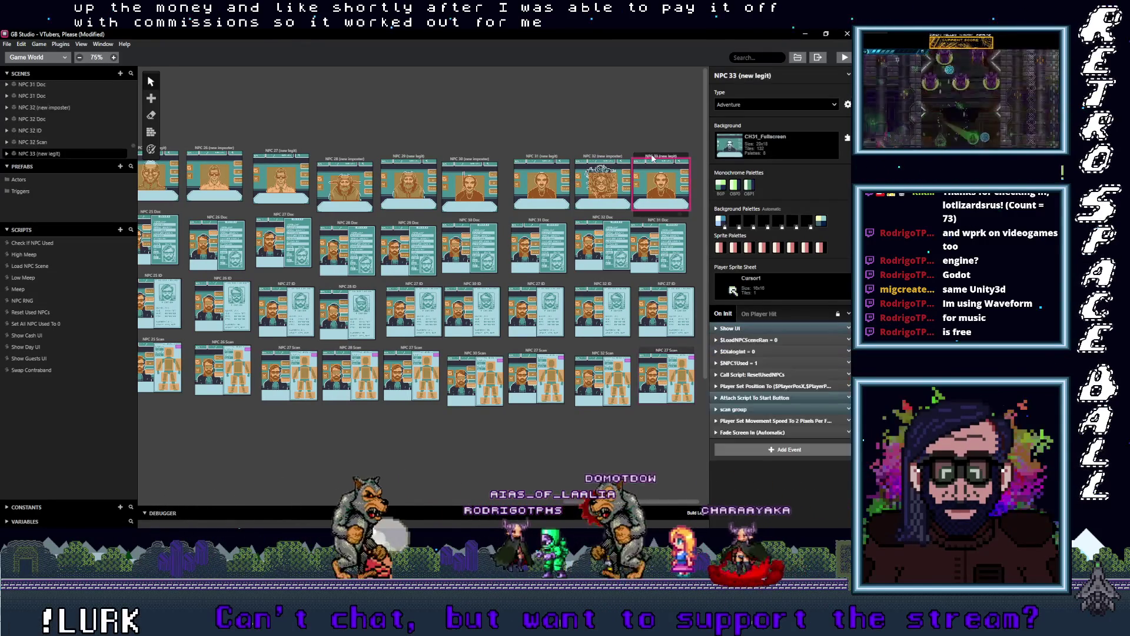
View the VTubers, Please project settings, then list backgrounds for the NPC 33 (new legit) scene.
click(619, 127)
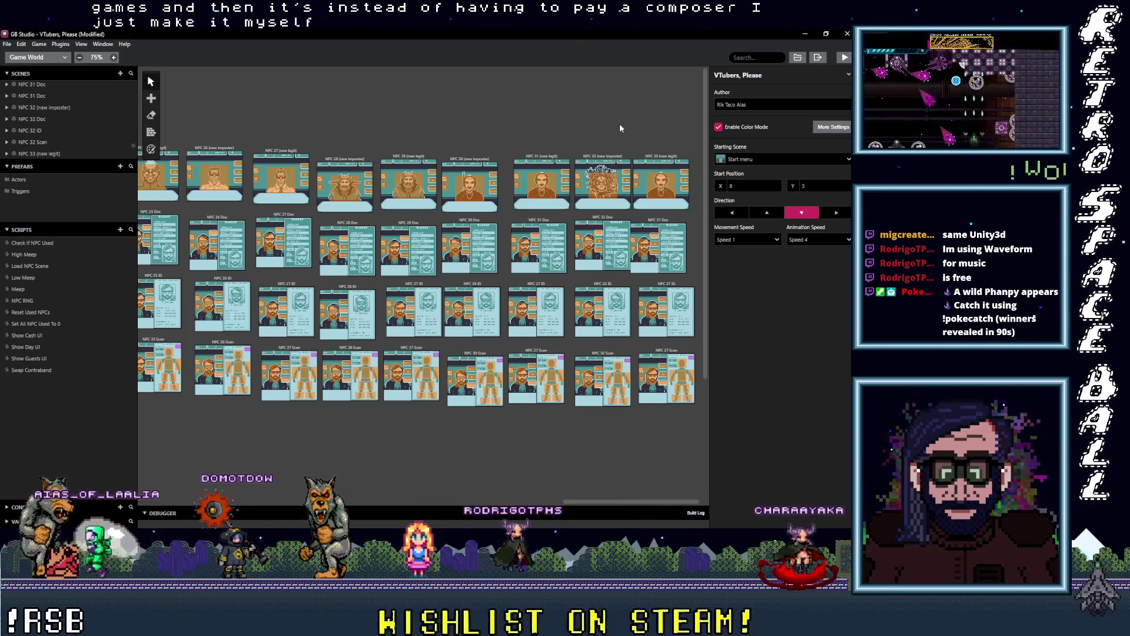
click(660, 158)
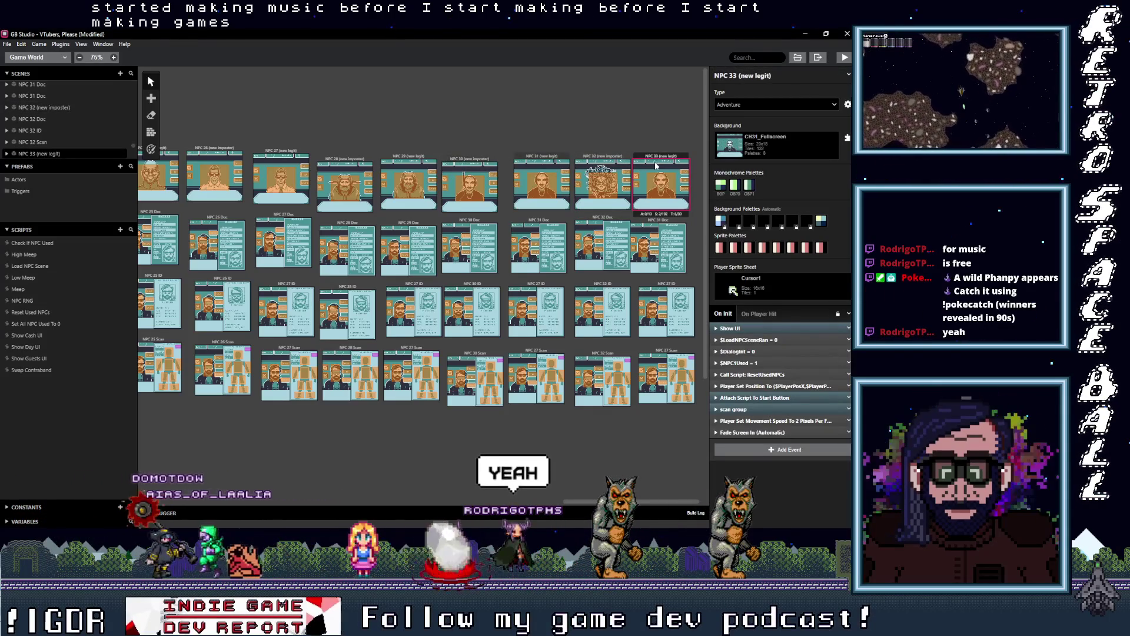
click(764, 139)
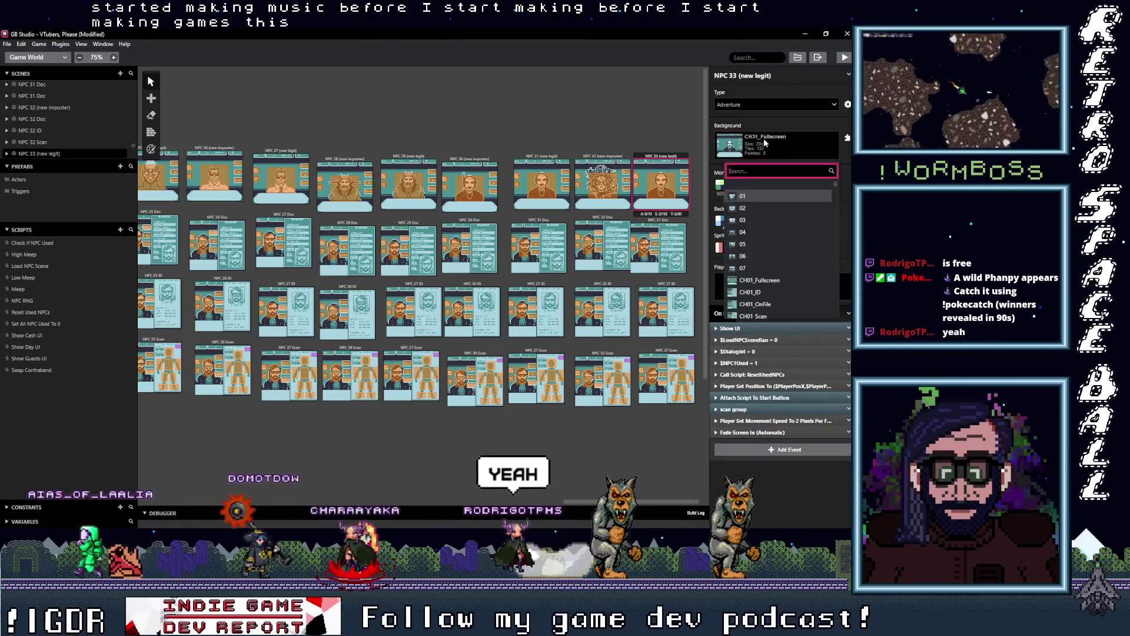
Set the NPC 33 (new legit) scene background to CH33_Fullscreen.
scroll(783, 252, up, 10)
scroll(783, 252, down, 9)
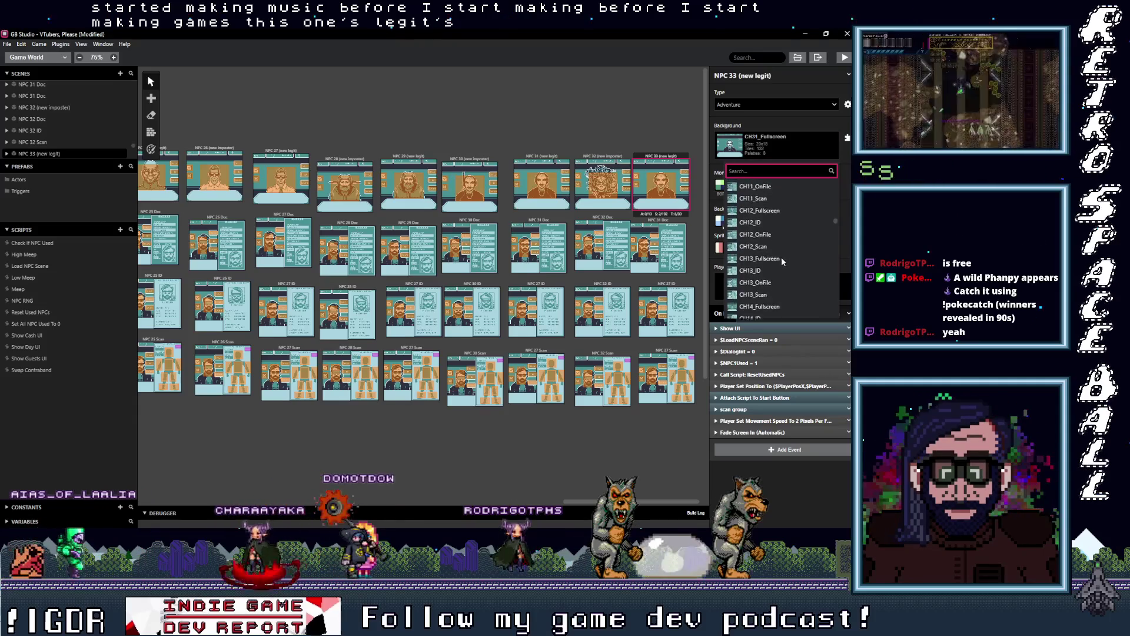
scroll(776, 260, down, 10)
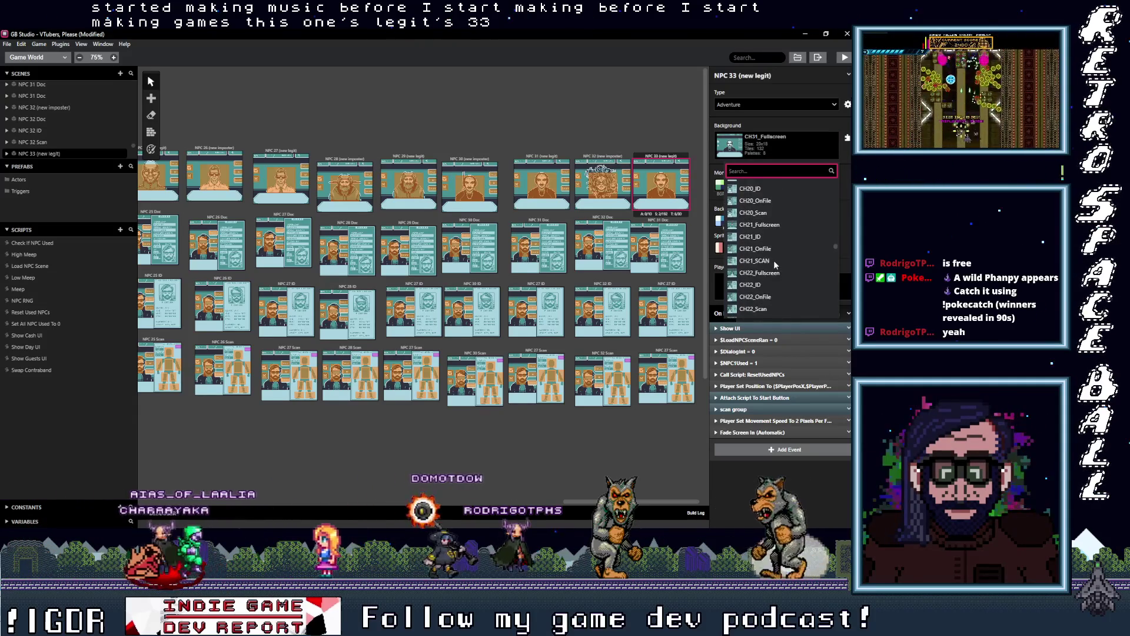
scroll(773, 267, down, 2)
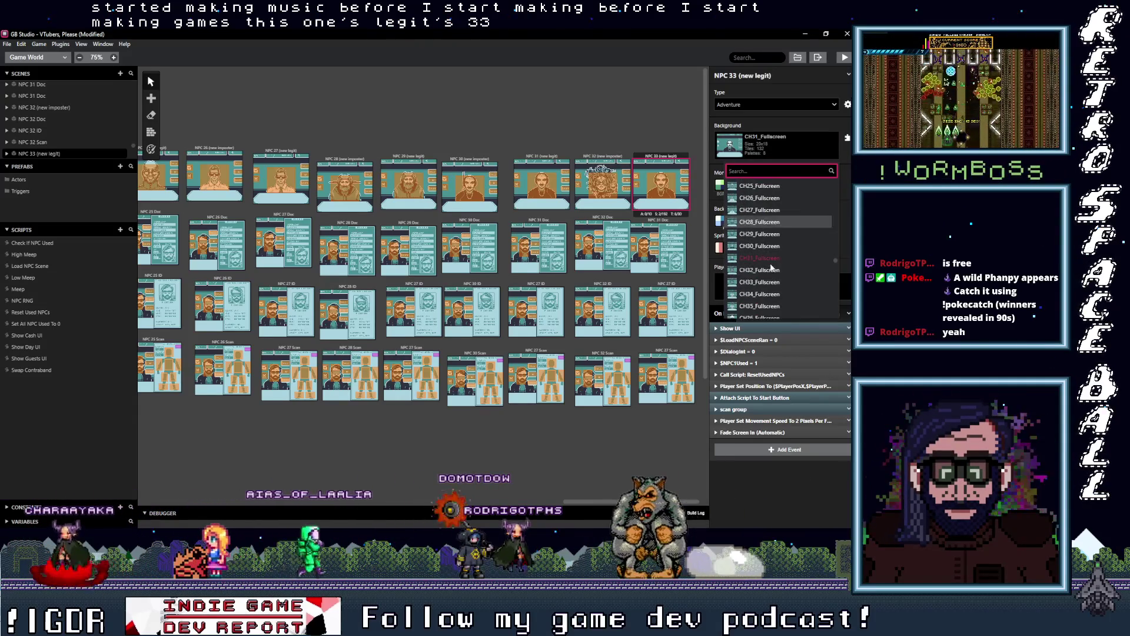
click(765, 277)
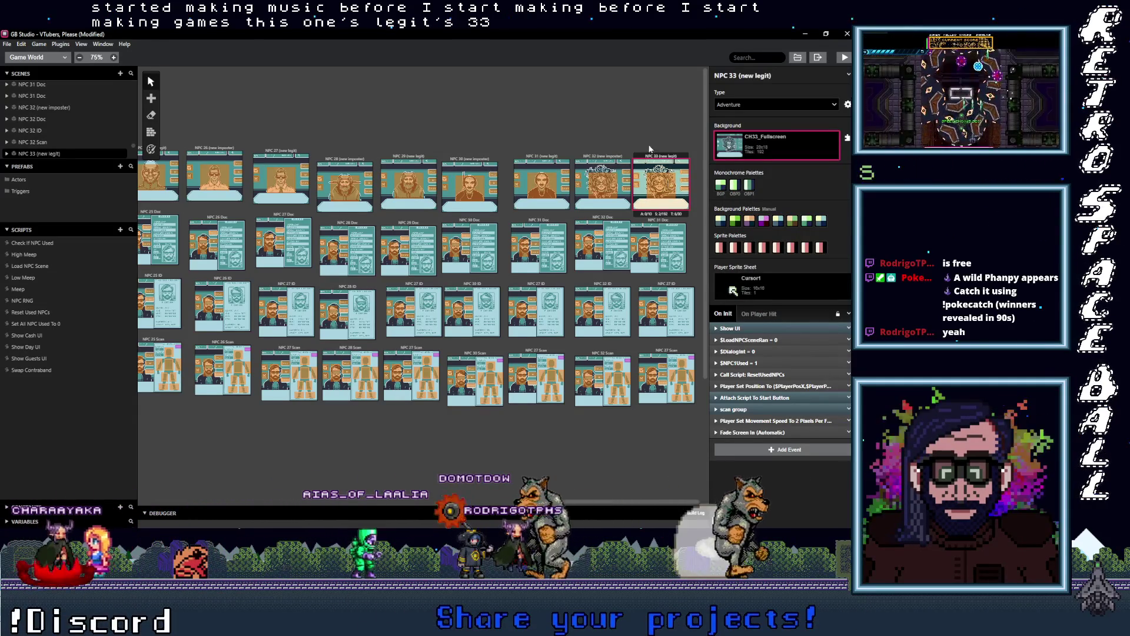
Bring up previews of the open File Explorer windows.
click(105, 45)
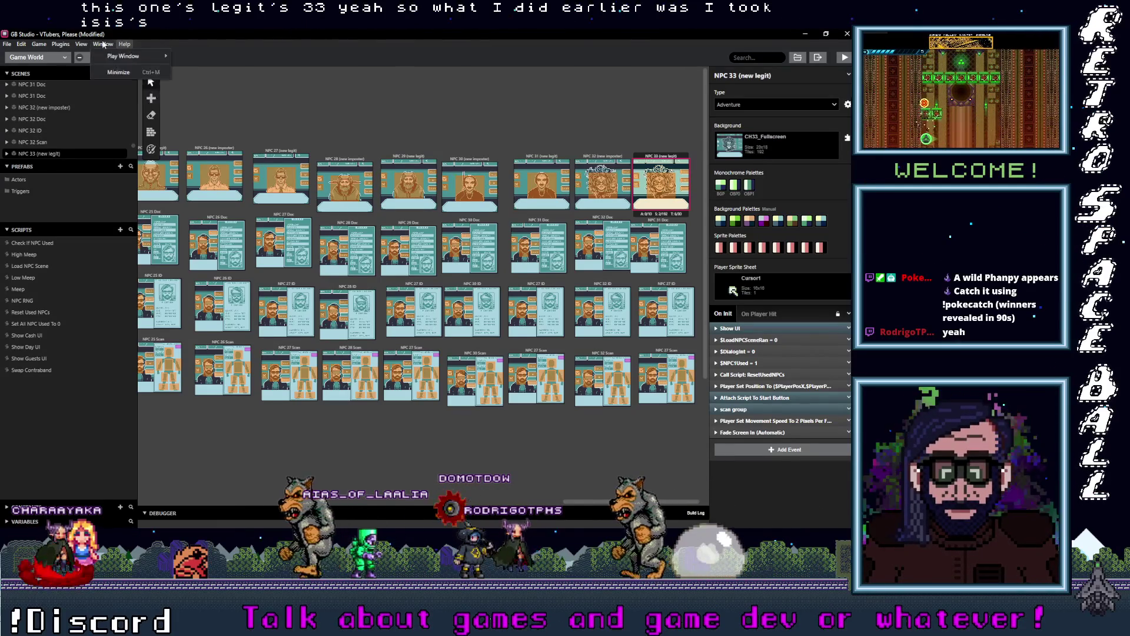
mouse_move(80, 44)
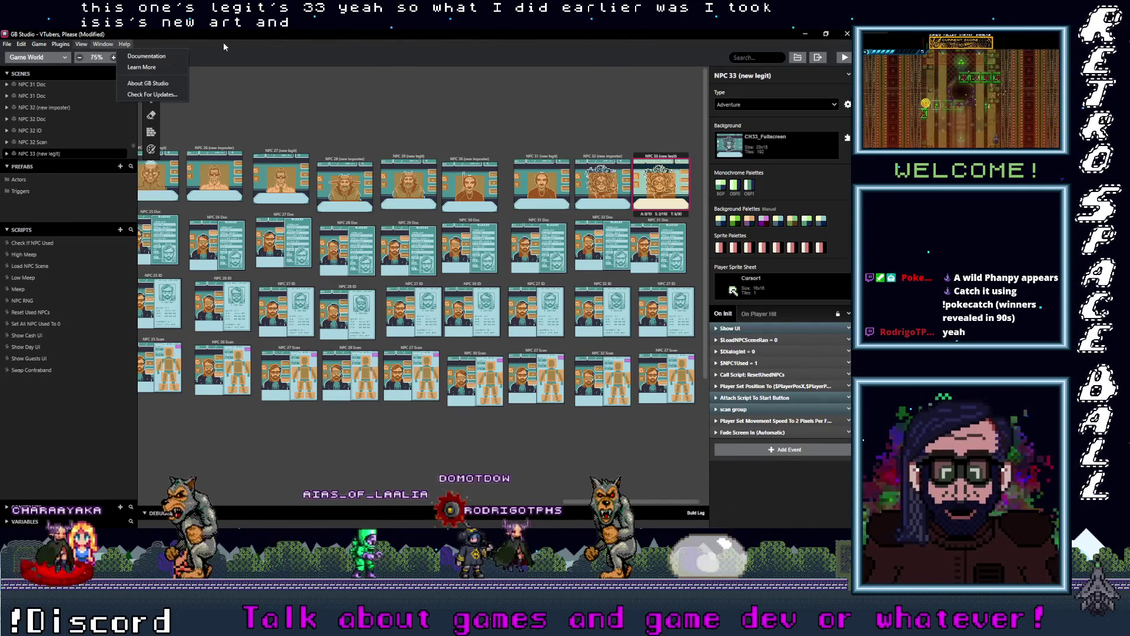
click(247, 63)
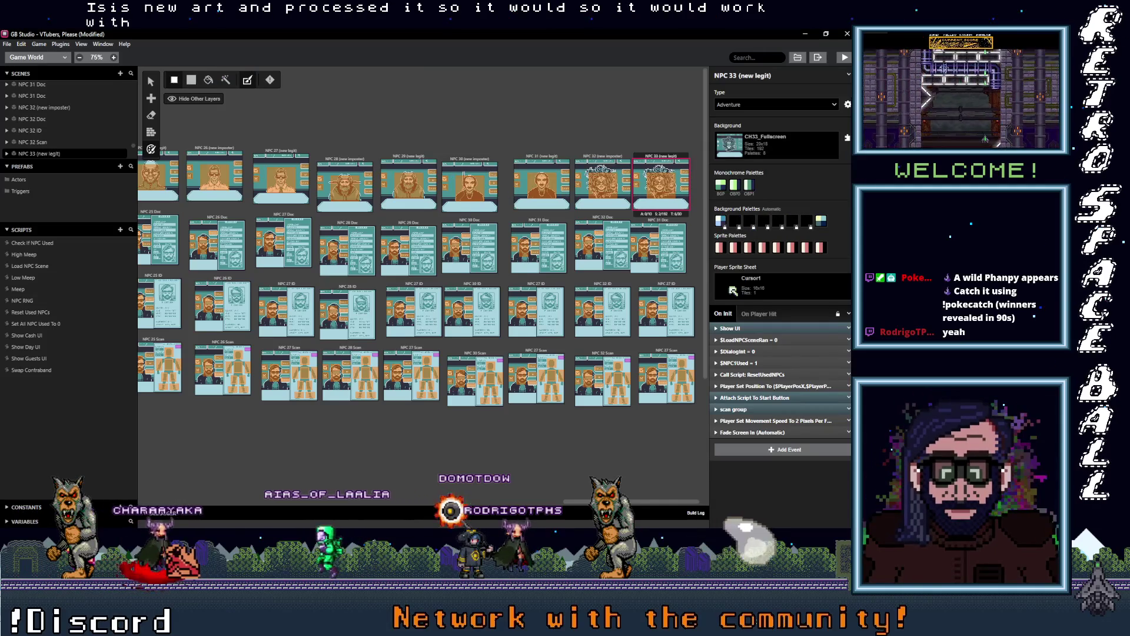
click(798, 57)
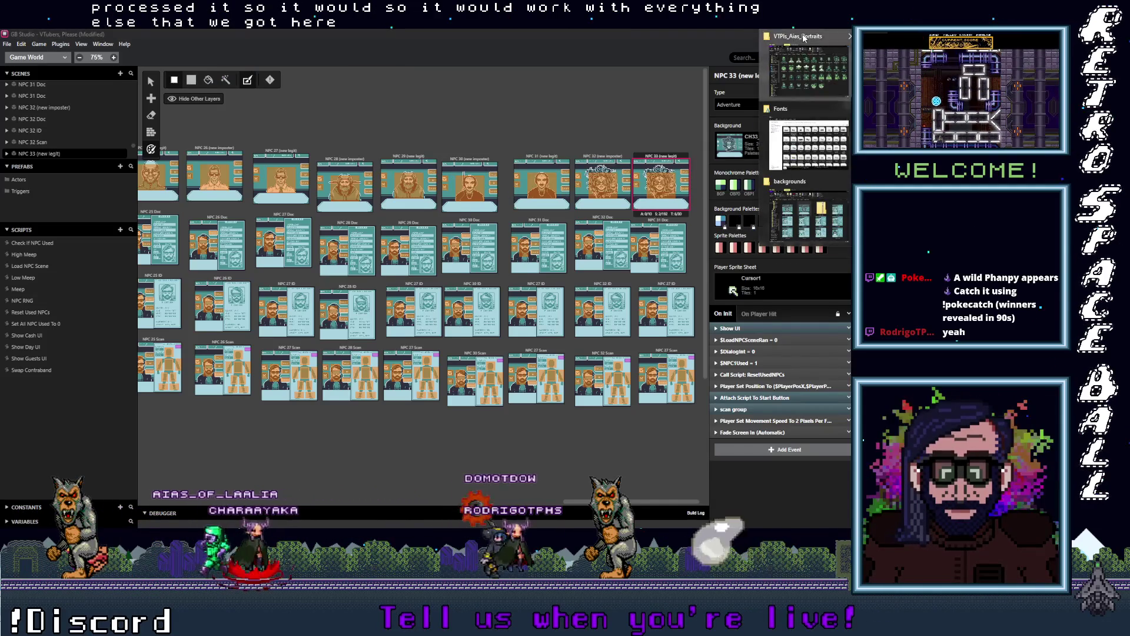
Show the VTPls_Aias_Portraits folder, then bring the Aseprite Scan.ase window forward.
click(803, 38)
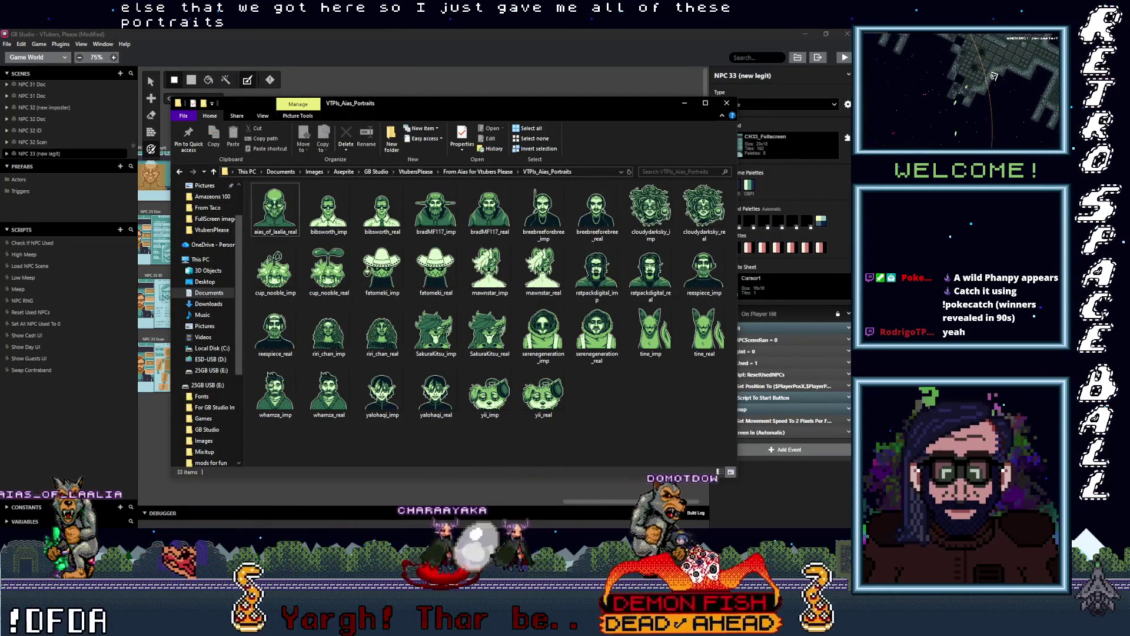
click(850, 188)
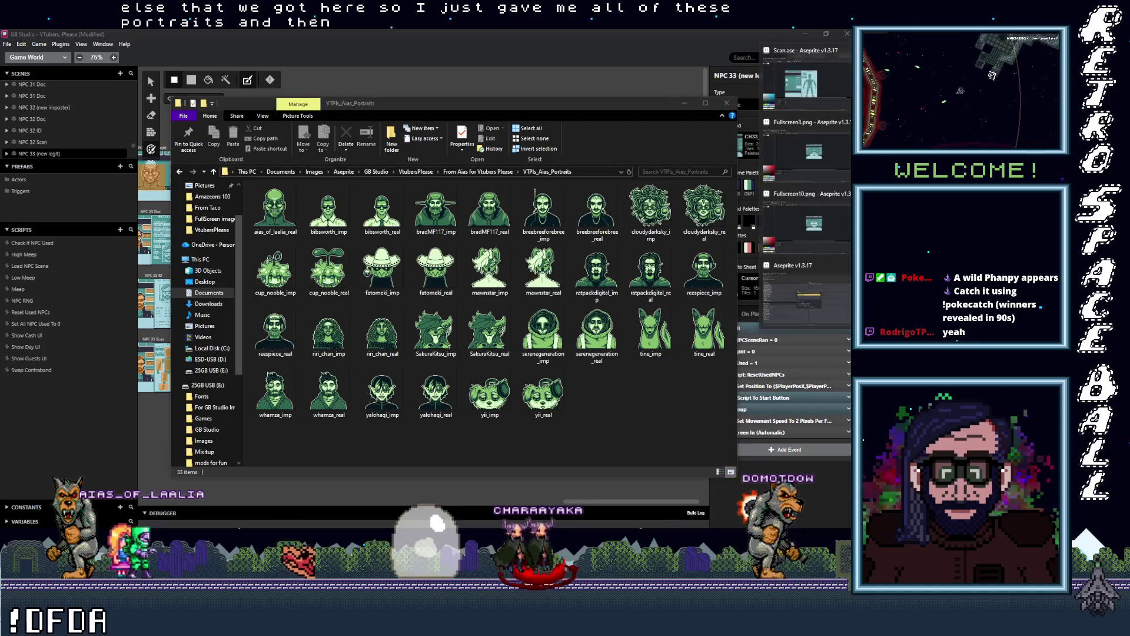
click(802, 82)
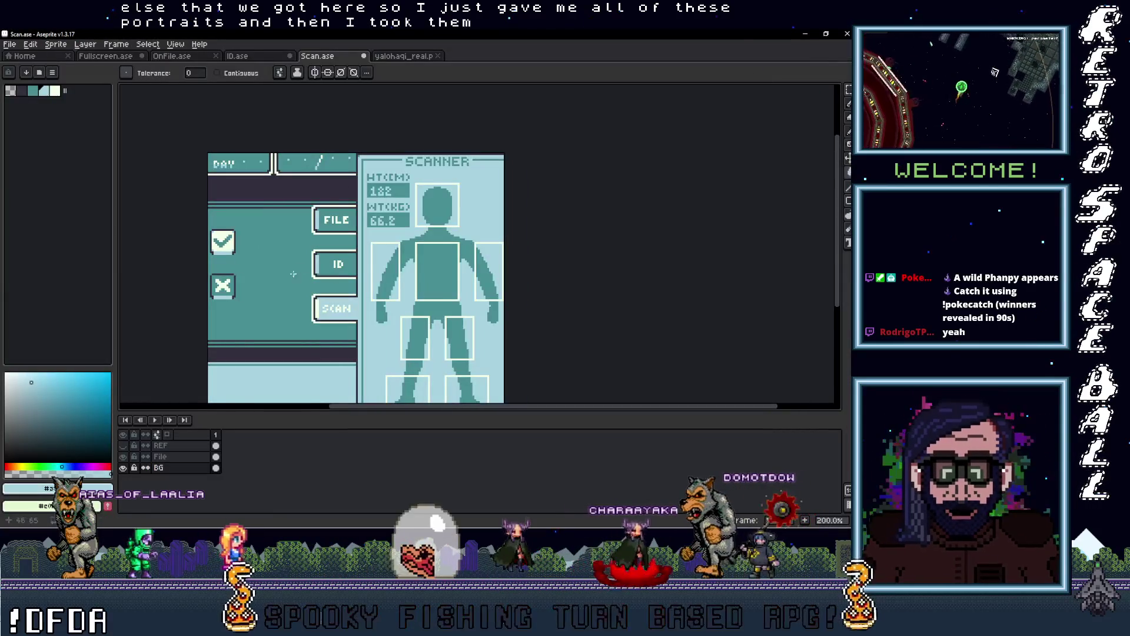
Select the first fifteen Fullscreen.ase portrait frames, then view OnFile.ase and ID.ase at 100%.
key(ctrl+shift+Tab)
key(ctrl+shift+Tab)
key(ctrl+shift+Tab)
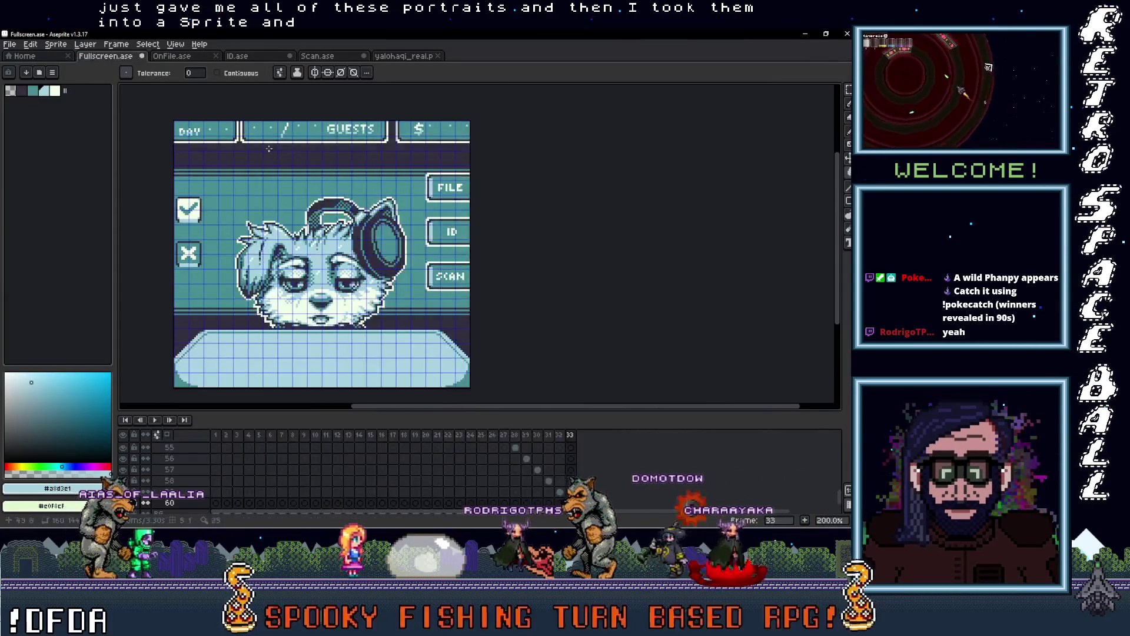
drag(219, 439, 518, 438)
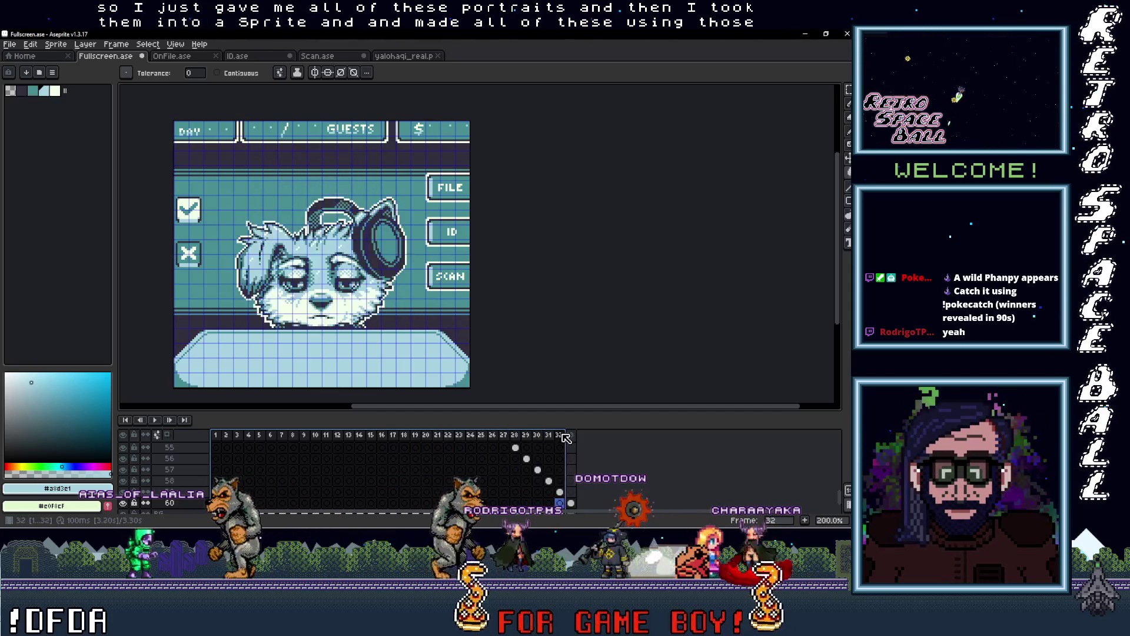
click(176, 56)
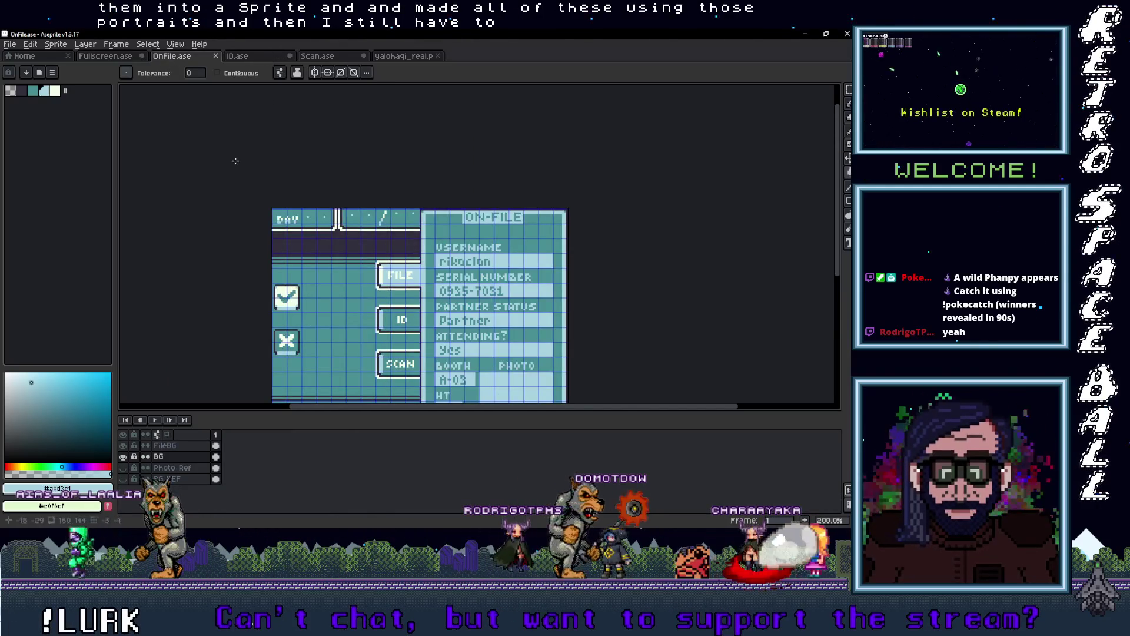
click(278, 55)
key(1)
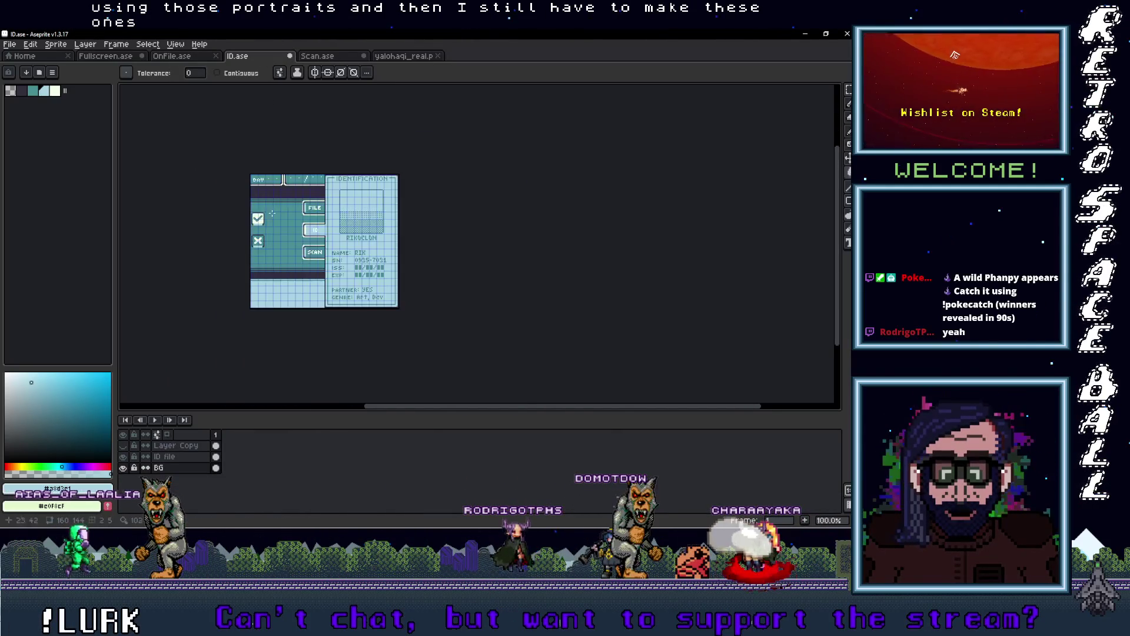
Compare the Scan, OnFile, ID, yalohaqi_real.png and Fullscreen tabs, then minimize Aseprite.
click(333, 56)
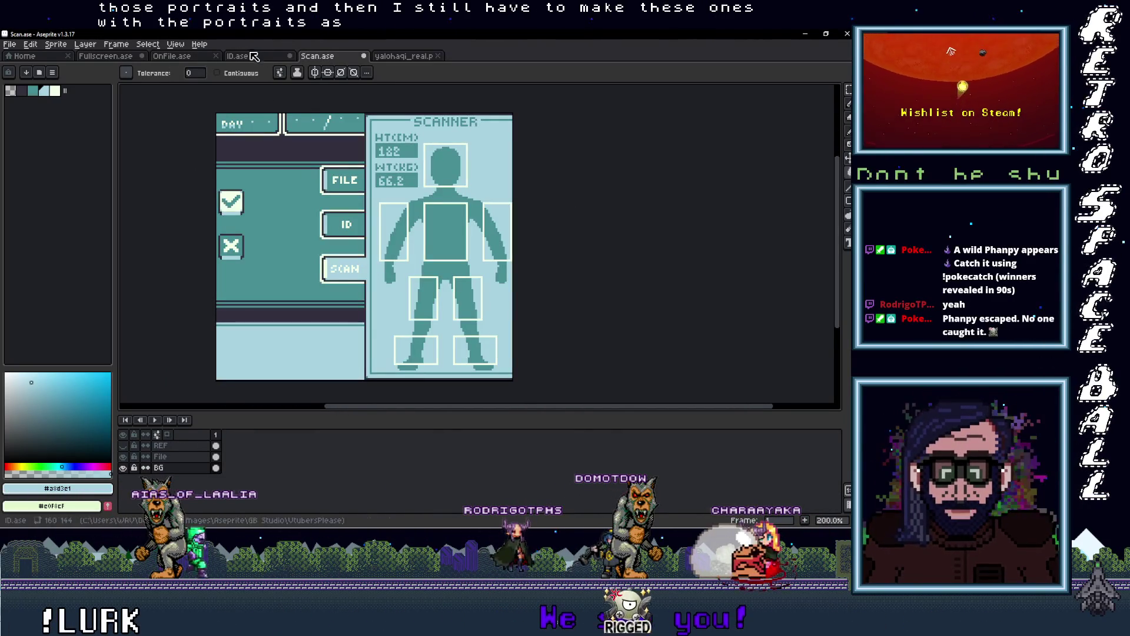
click(177, 56)
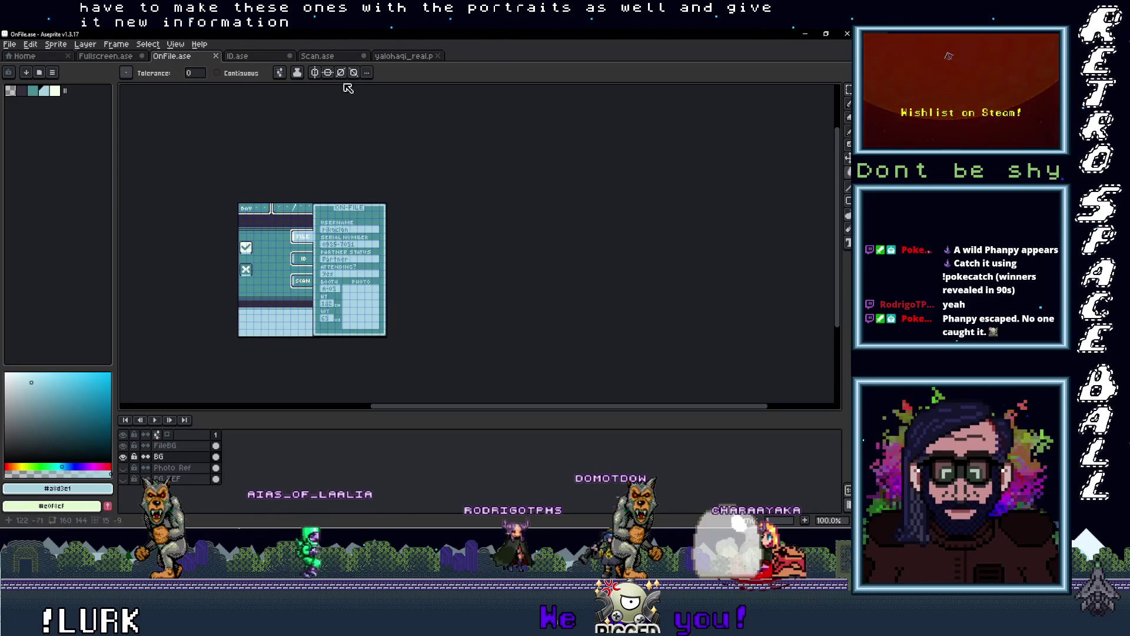
click(333, 57)
click(375, 56)
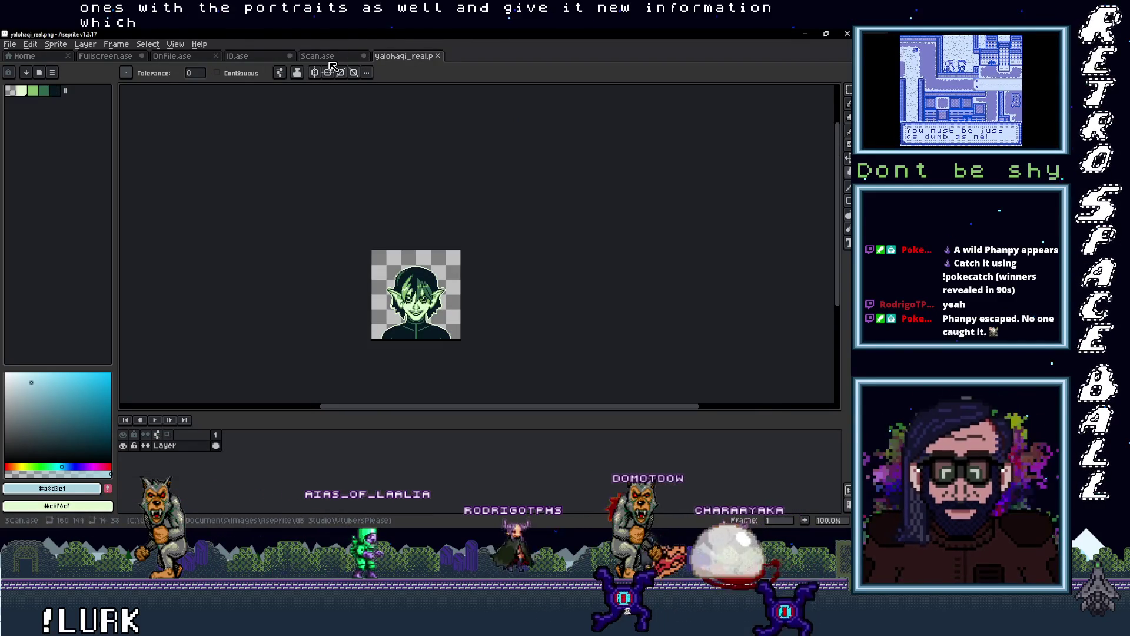
click(330, 59)
click(247, 56)
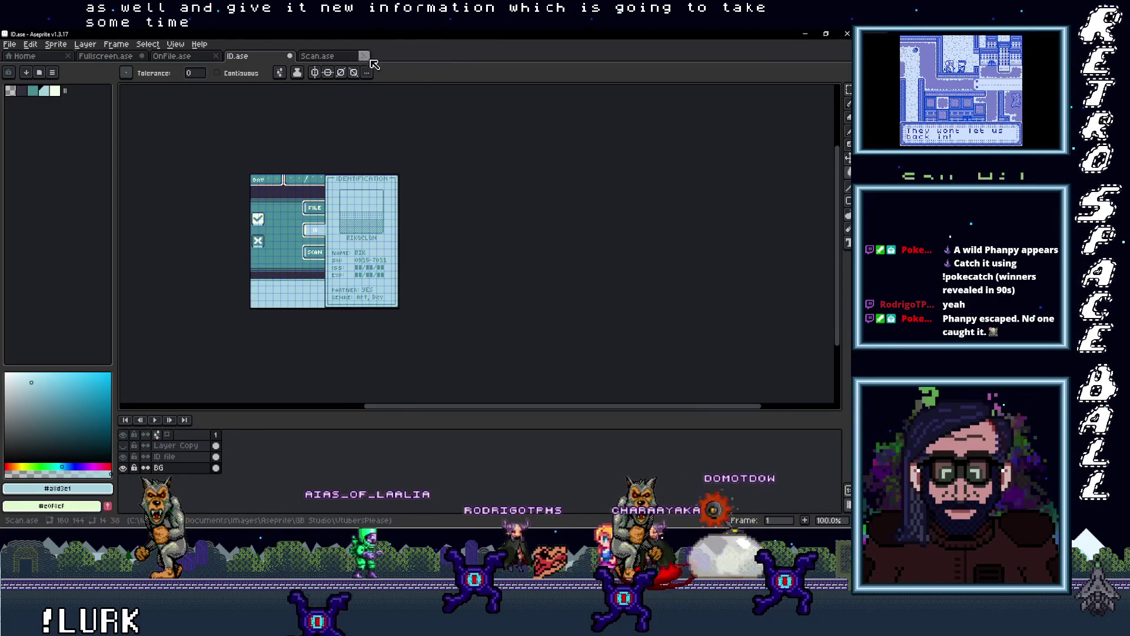
click(330, 56)
click(259, 57)
click(177, 56)
click(106, 55)
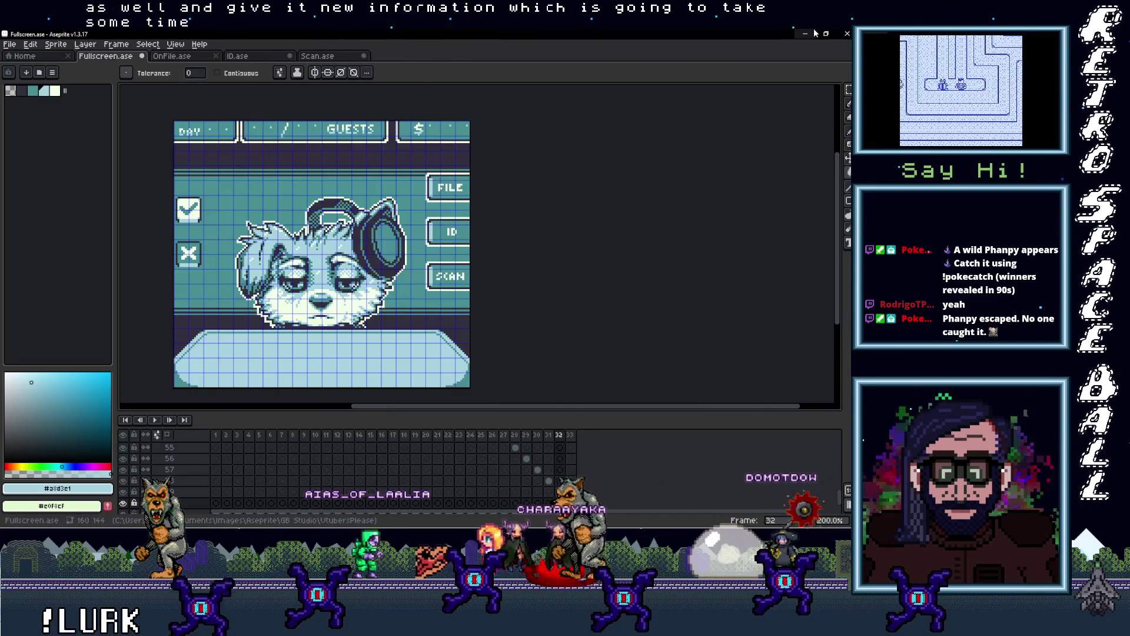
click(804, 34)
click(692, 102)
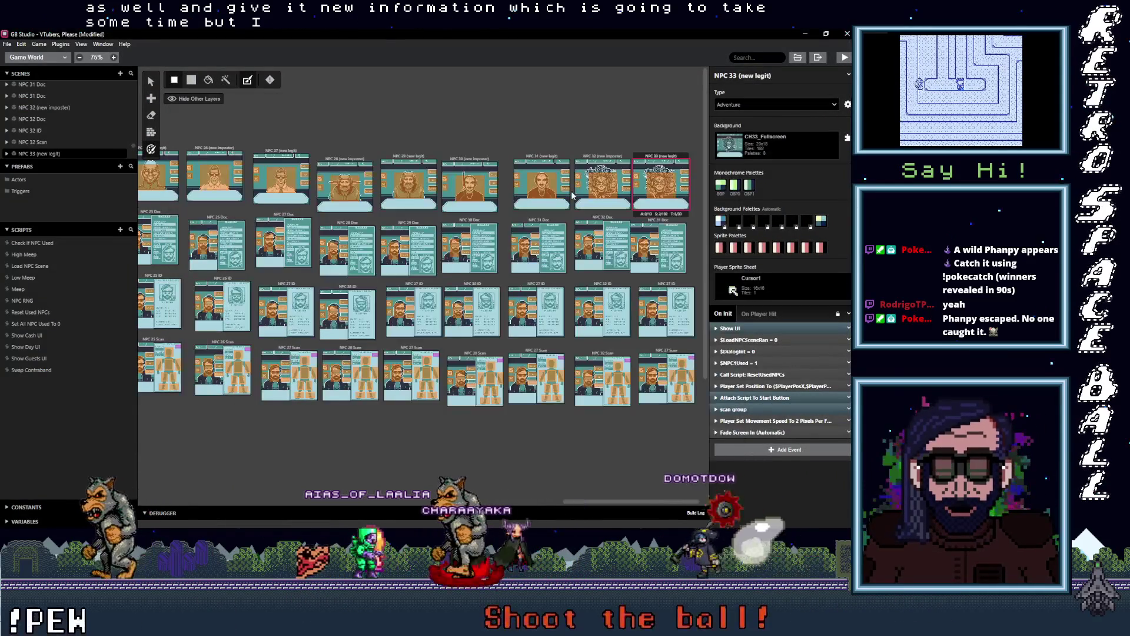
scroll(609, 204, down, 1)
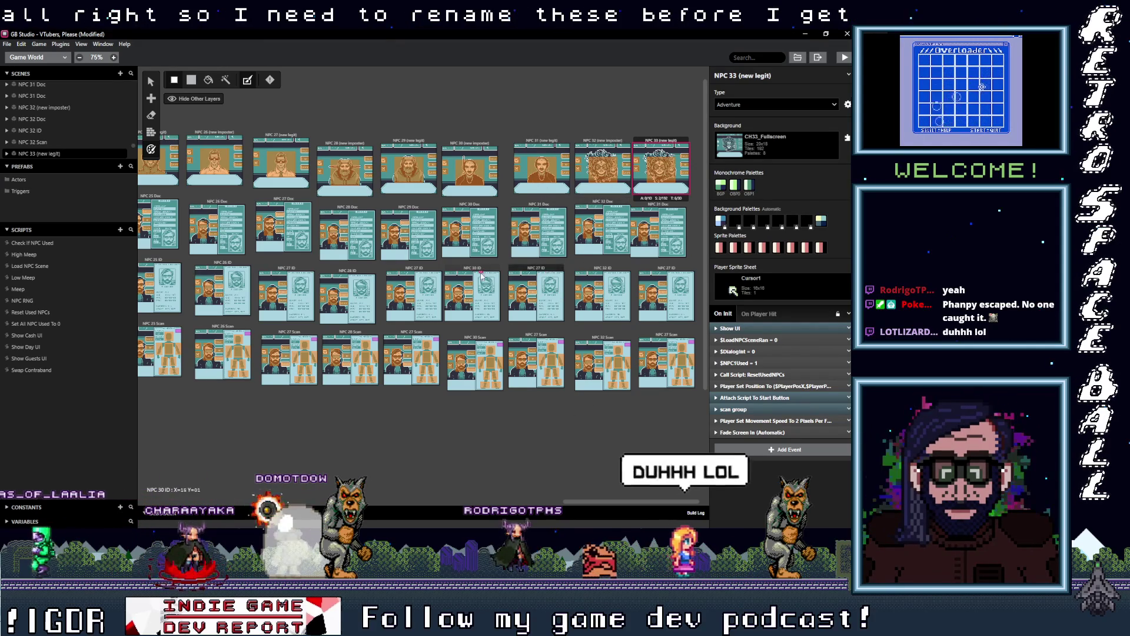
Rename the two NPC 27 copies to NPC 29 ID and NPC 29 Scan.
click(413, 269)
click(735, 75)
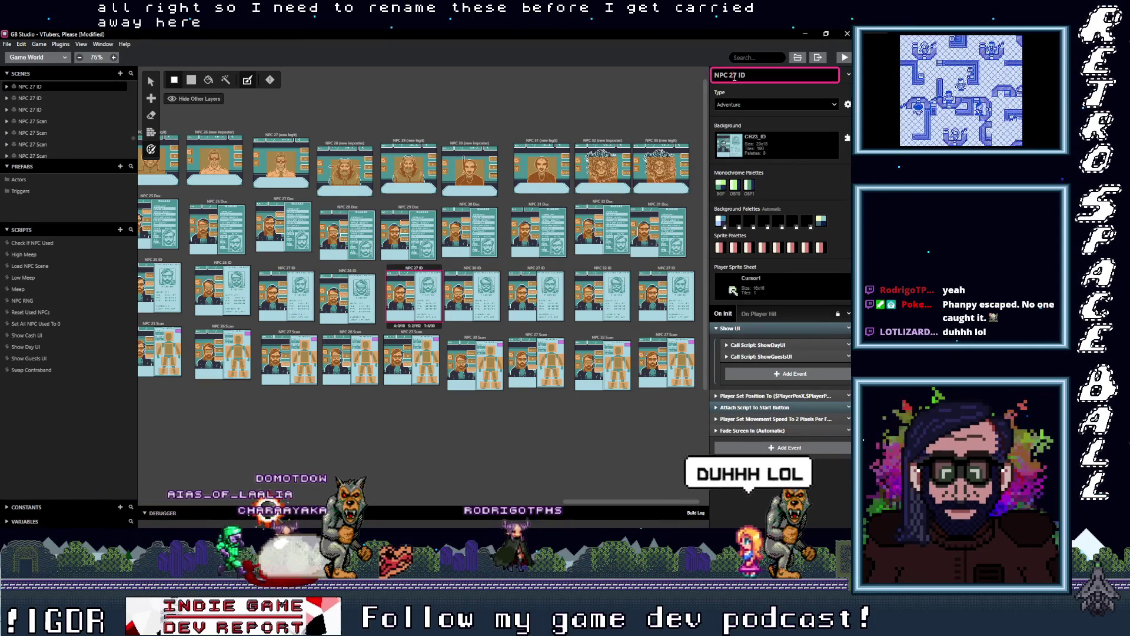
key(Delete)
text(9)
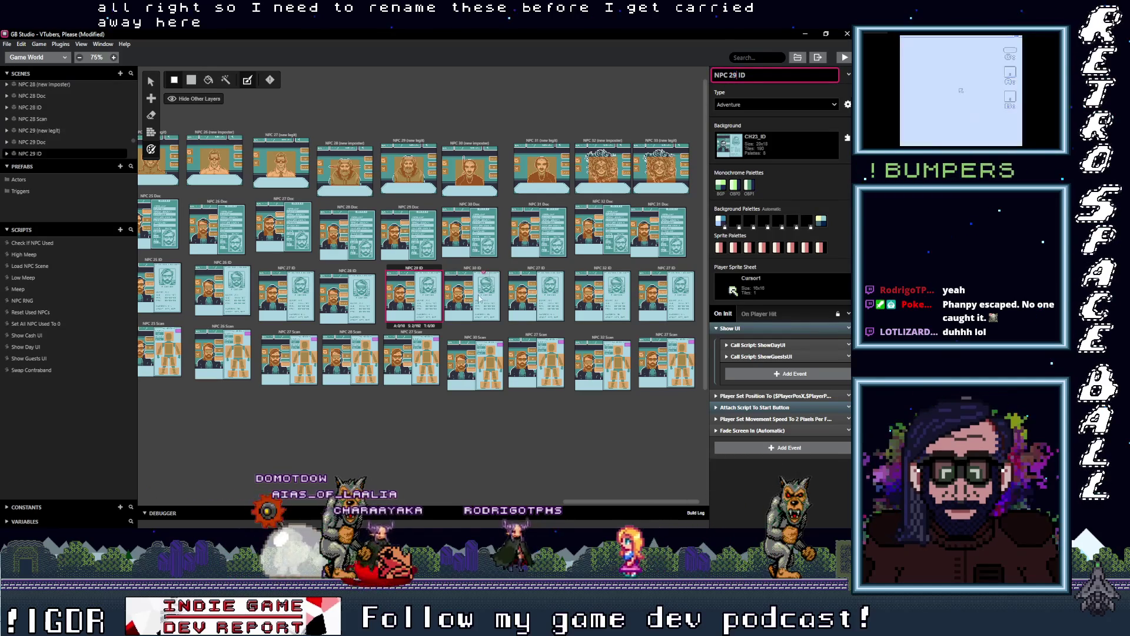
click(428, 347)
click(735, 75)
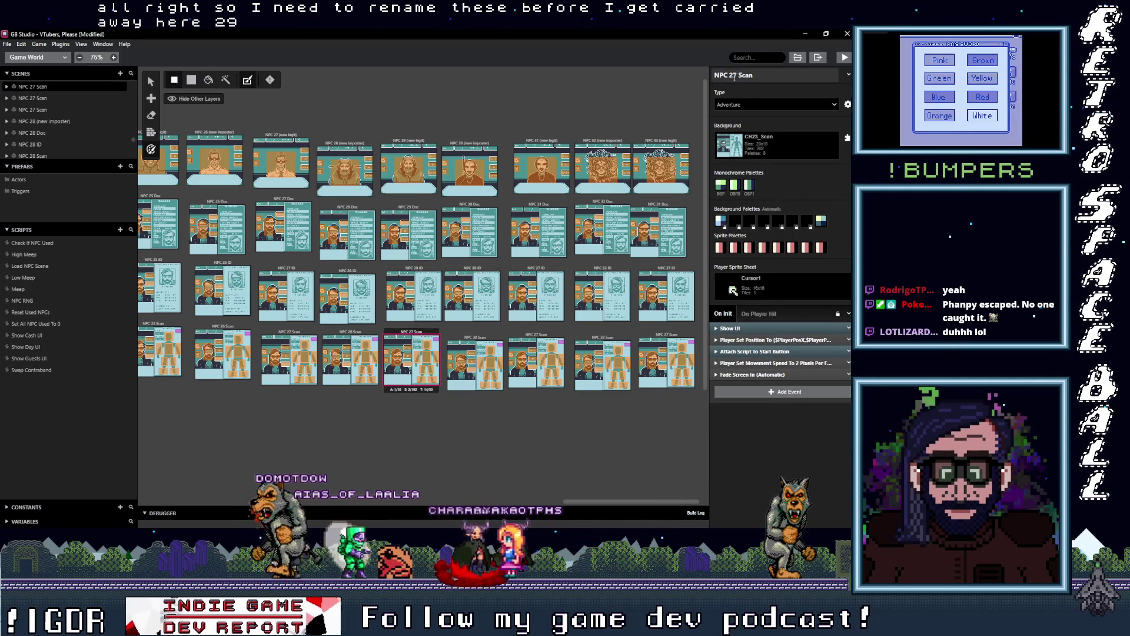
key(Delete)
text(9)
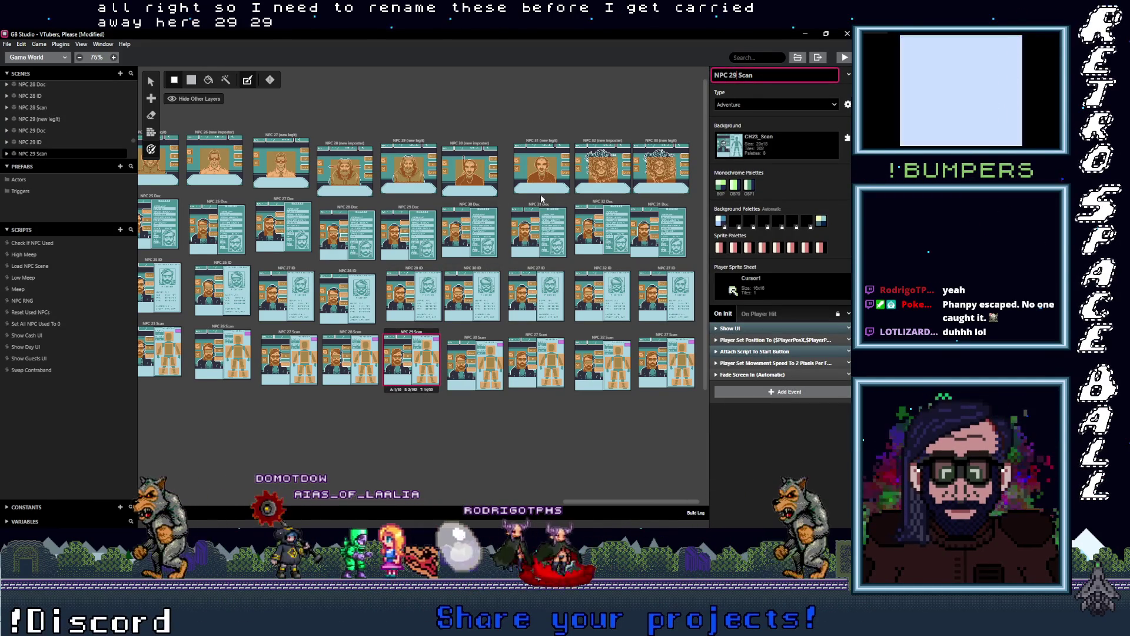
Renumber the next two copied scenes to NPC 31 ID and NPC 31 Scan.
click(542, 269)
double_click(733, 76)
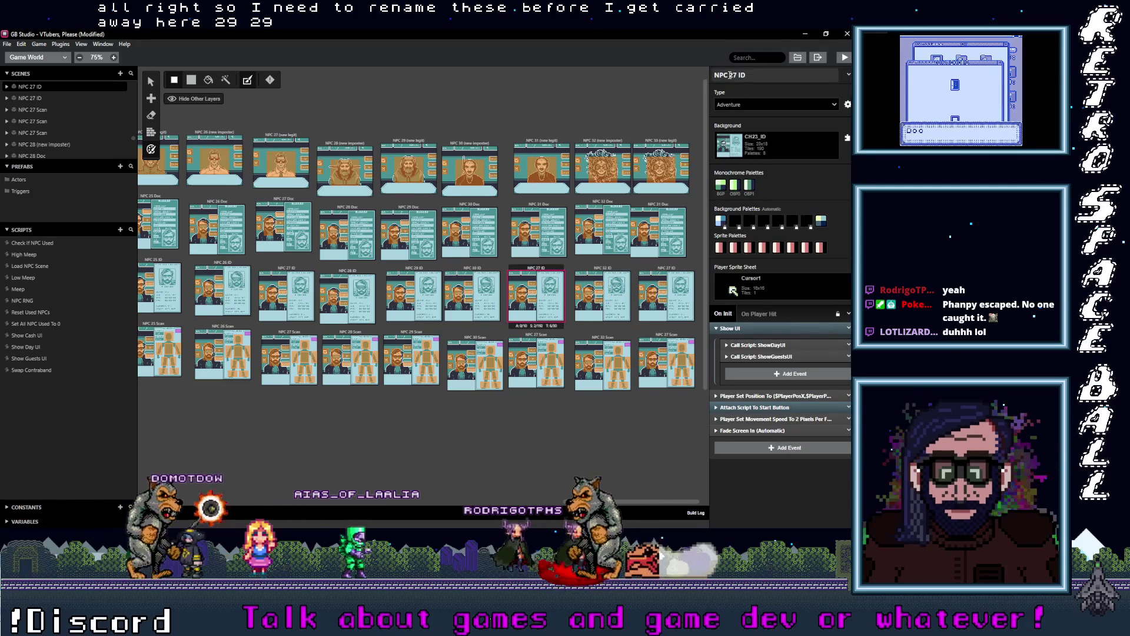
text(1)
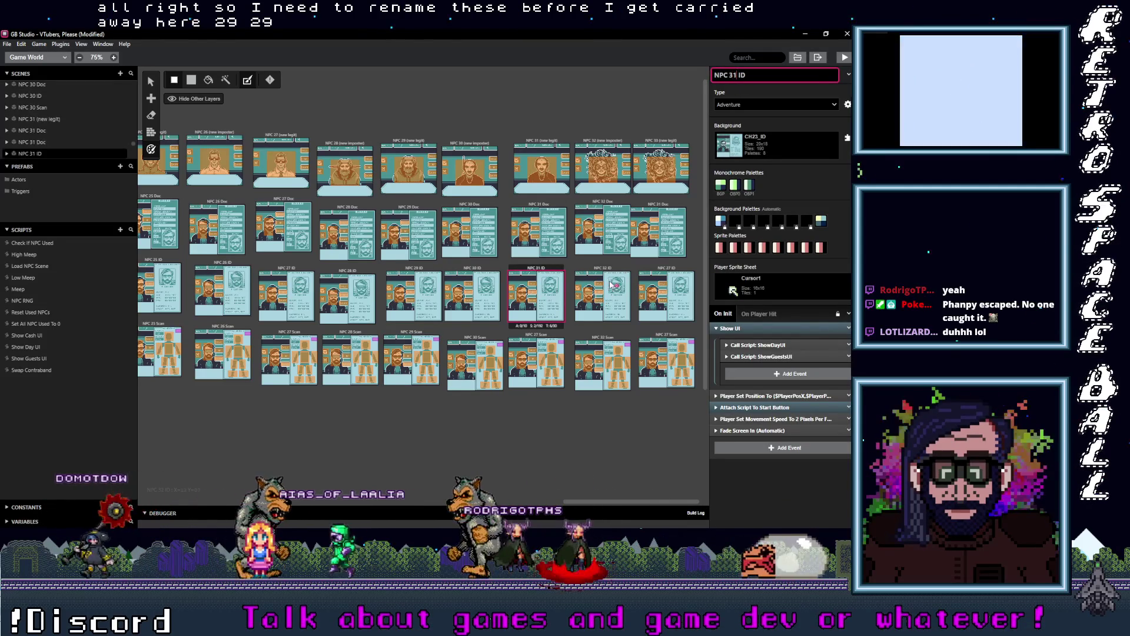
click(535, 360)
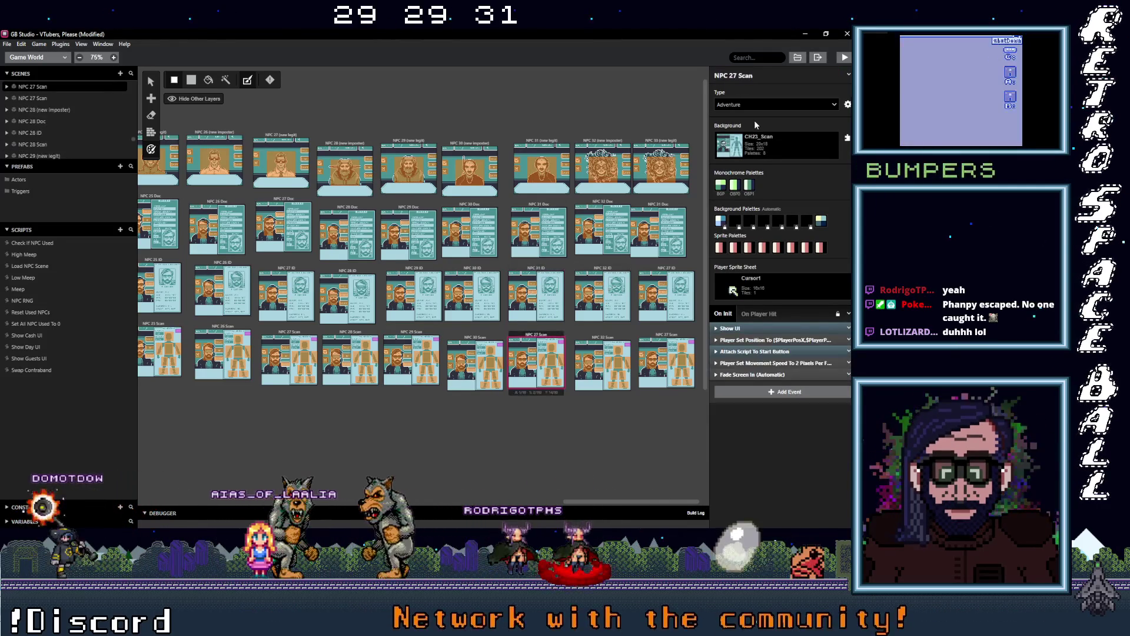
double_click(731, 75)
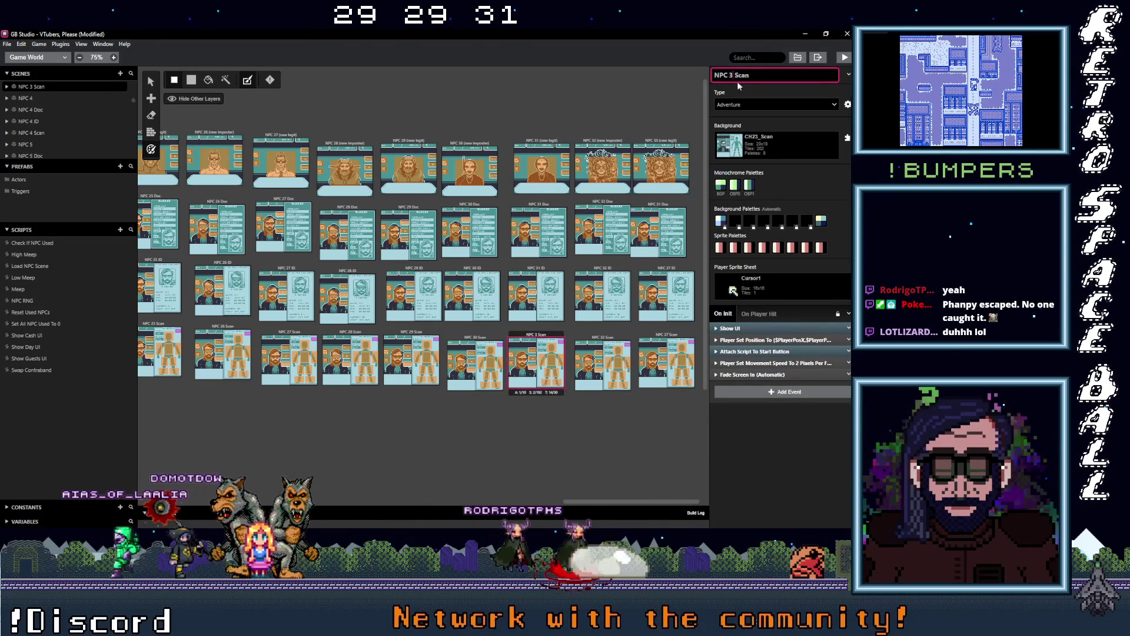
text(1)
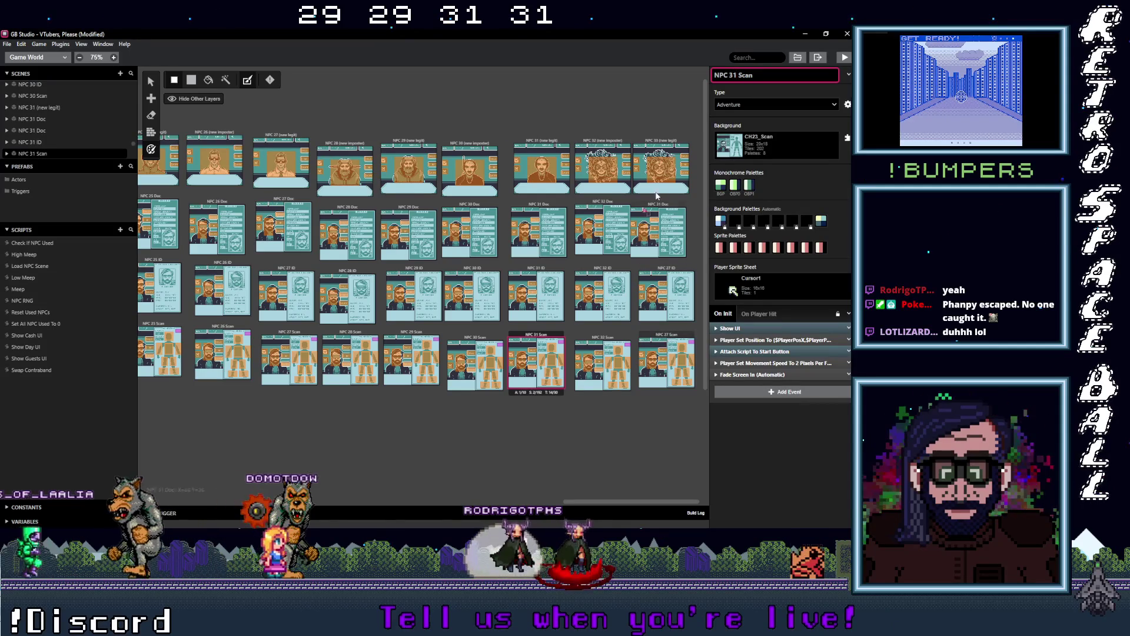
Renumber the remaining copies to NPC 33 Doc, NPC 33 ID and NPC 33 Scan.
click(663, 207)
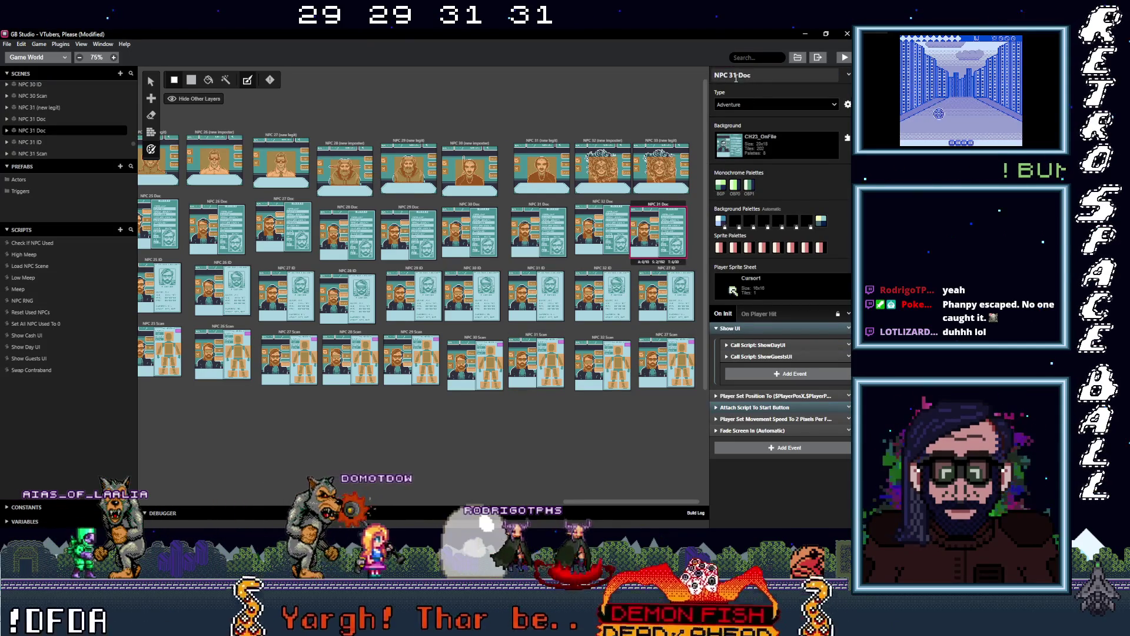
text(3)
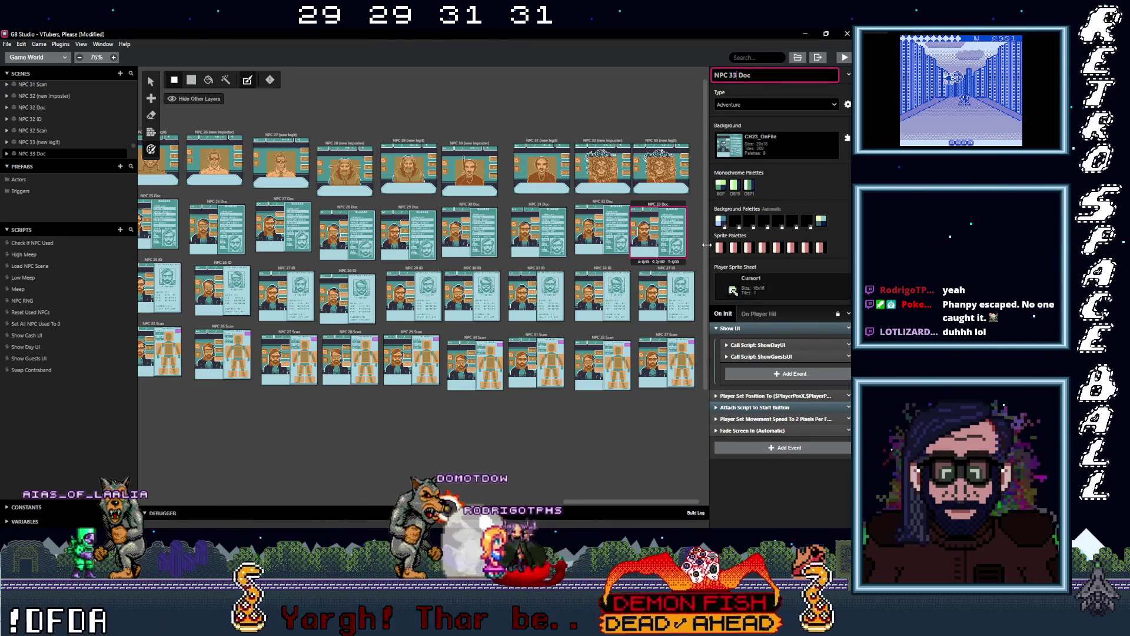
click(666, 294)
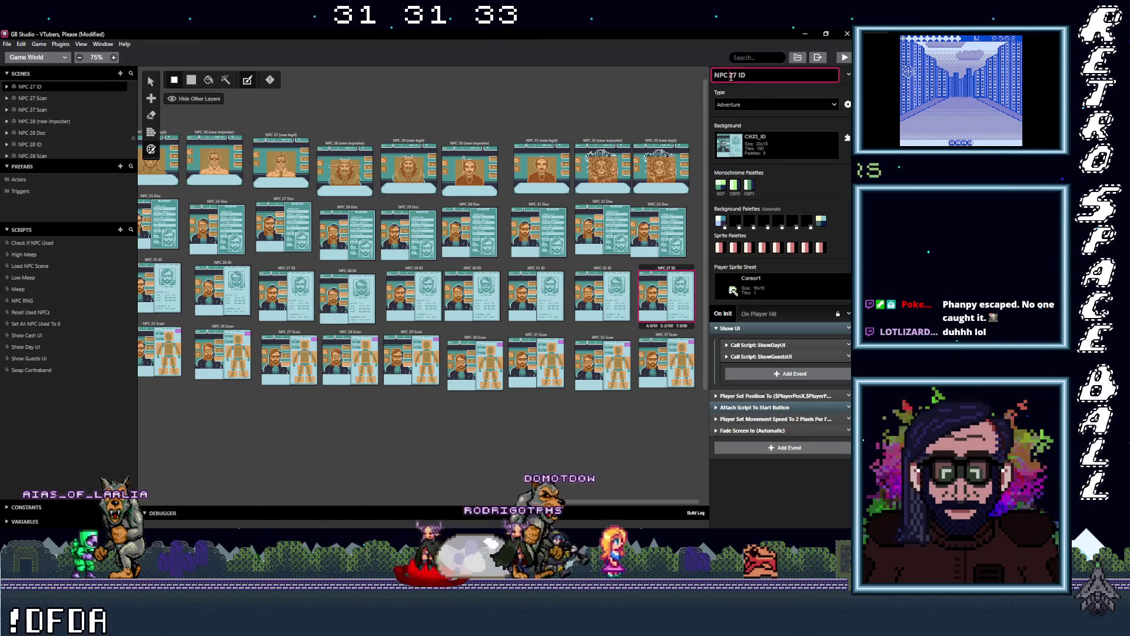
text(33)
click(678, 334)
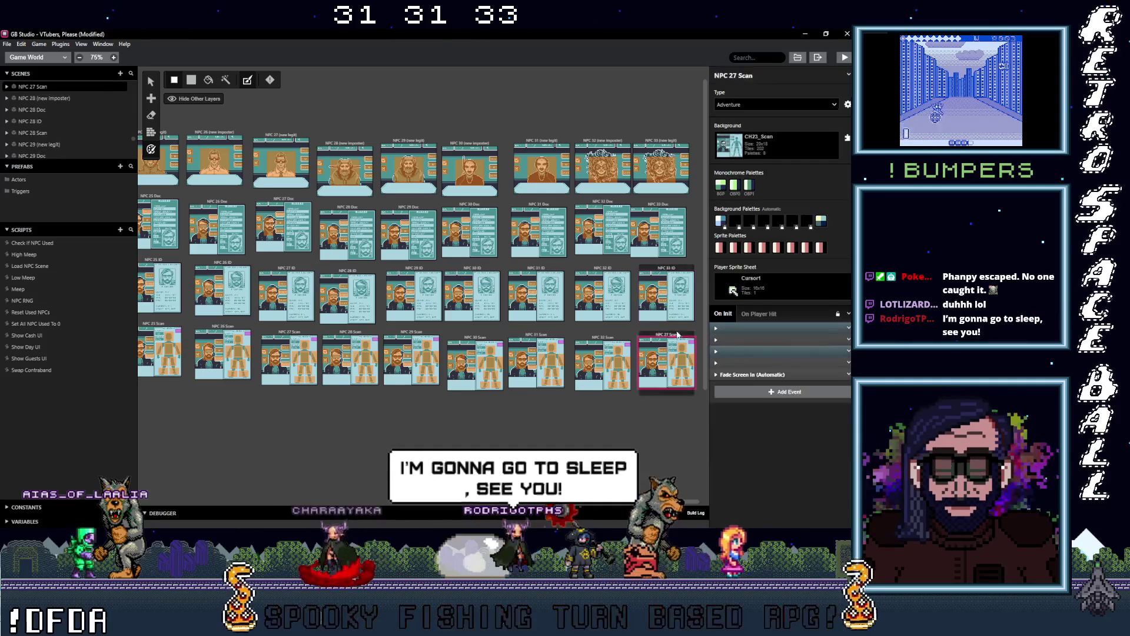
double_click(733, 74)
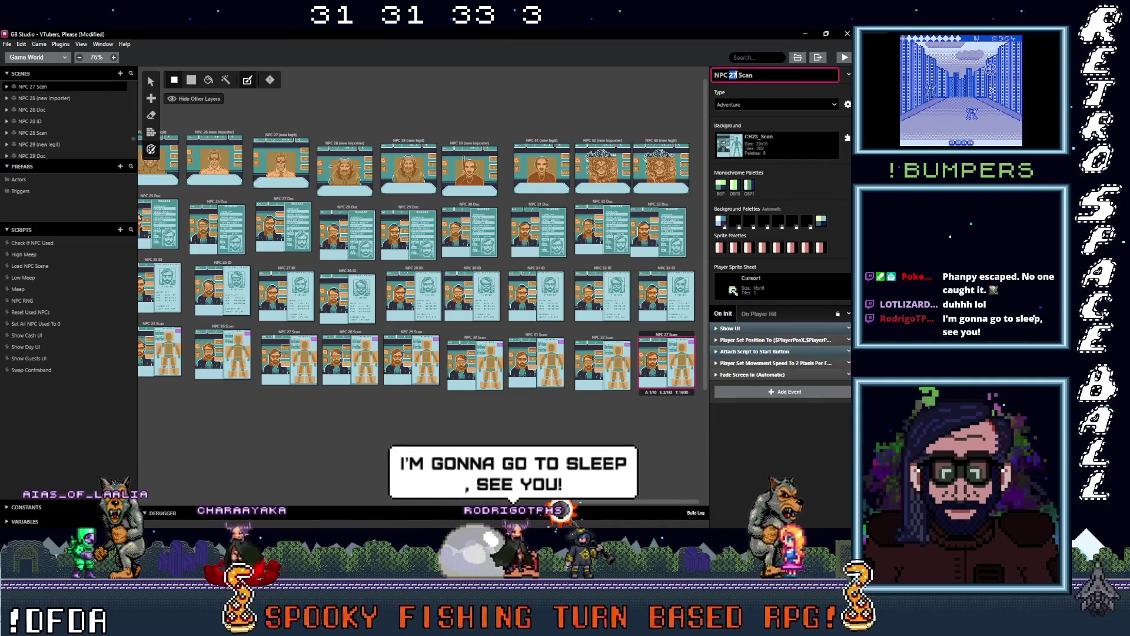
text(33)
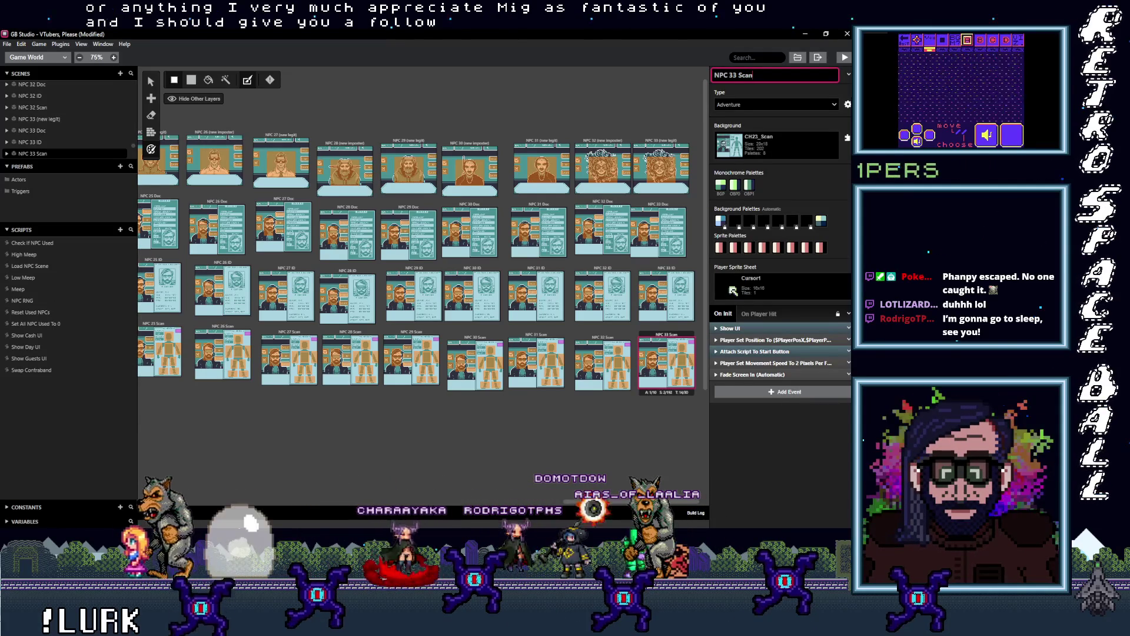
key(alt+Tab)
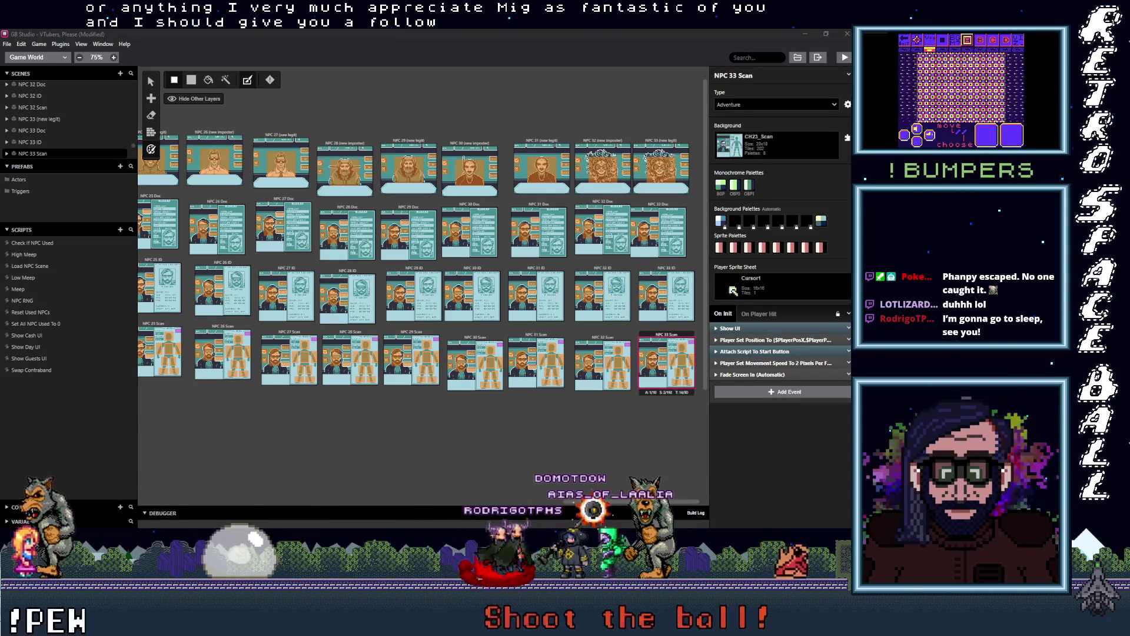
key(Left)
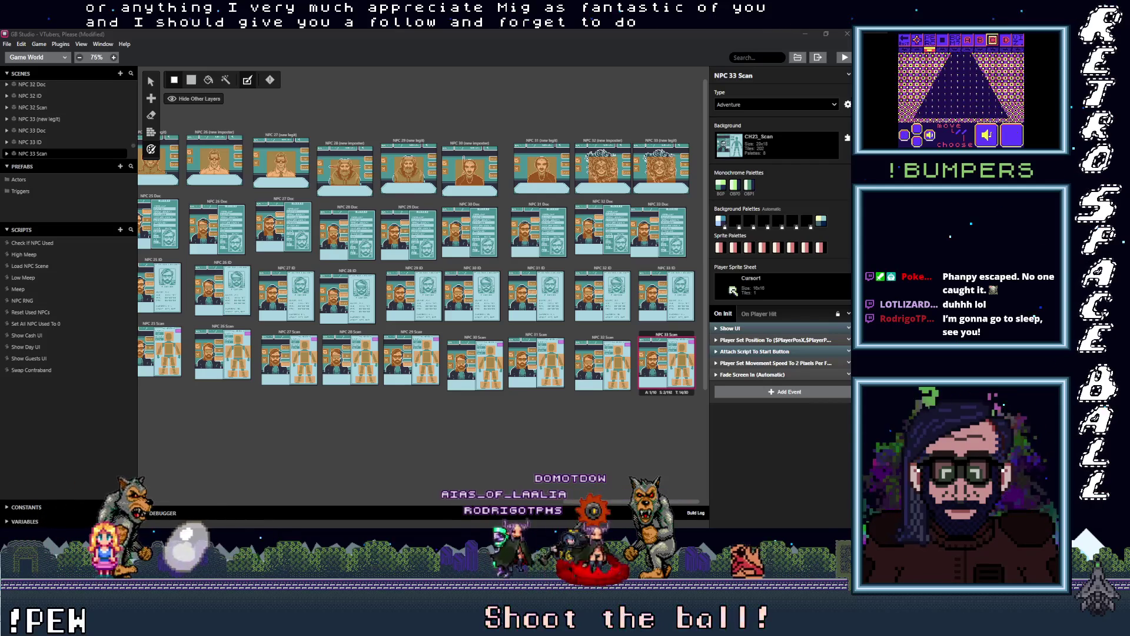
key(Right)
key(Right)
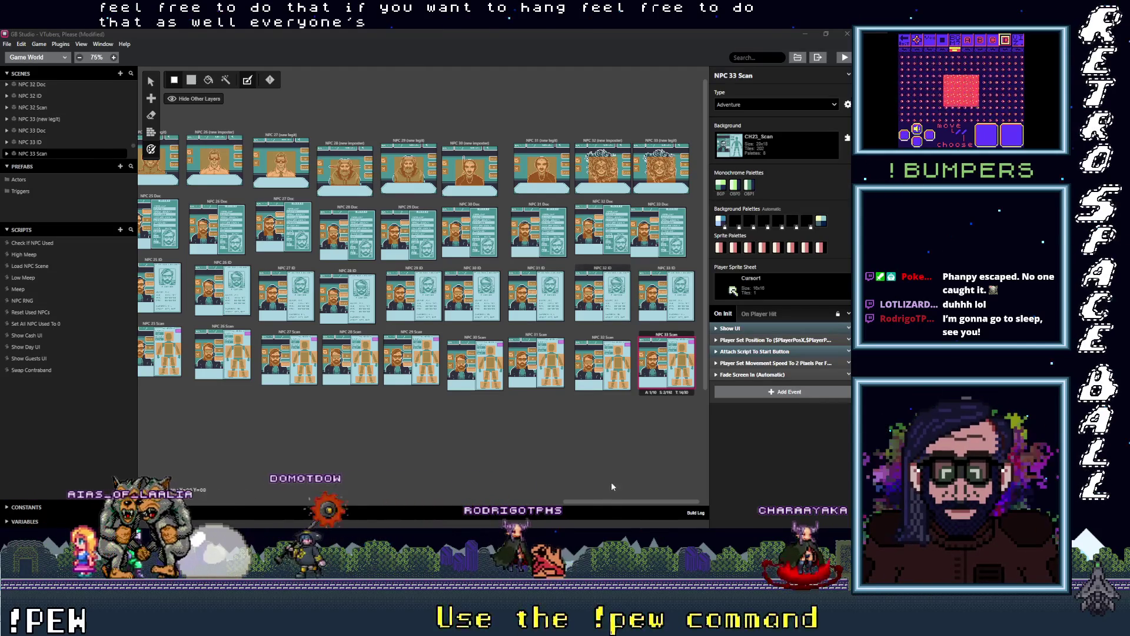
click(644, 499)
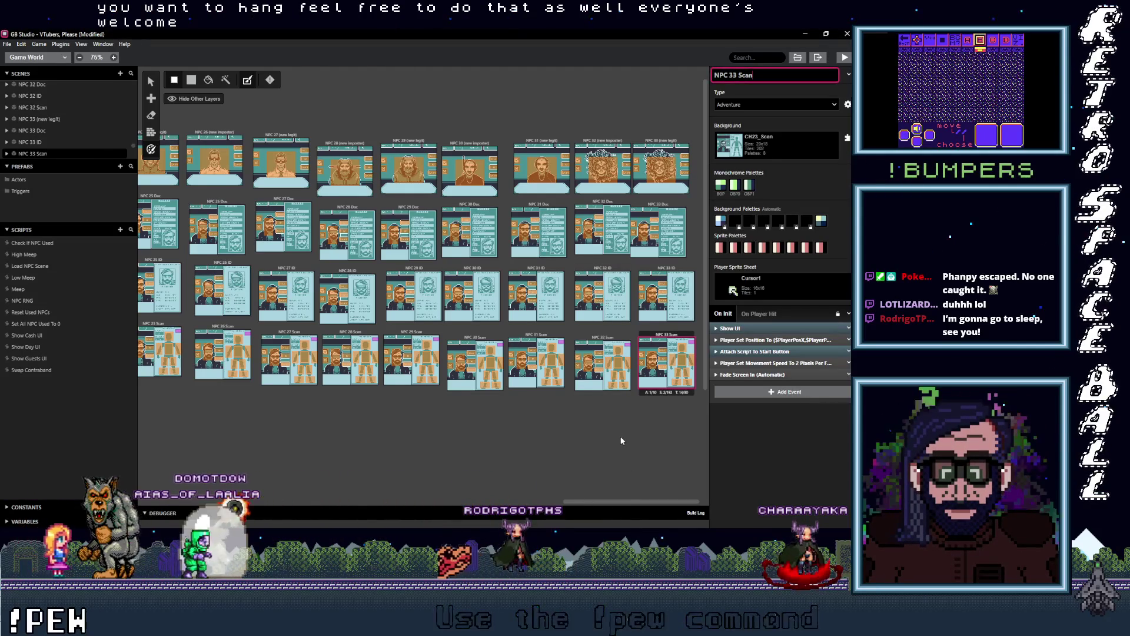
click(620, 437)
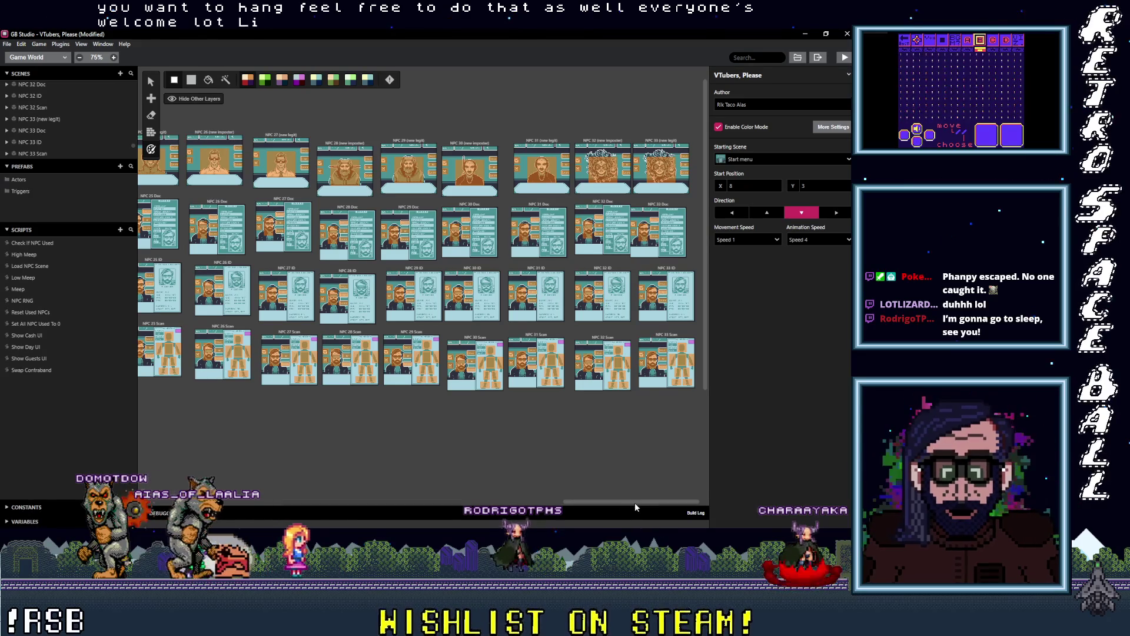
click(662, 143)
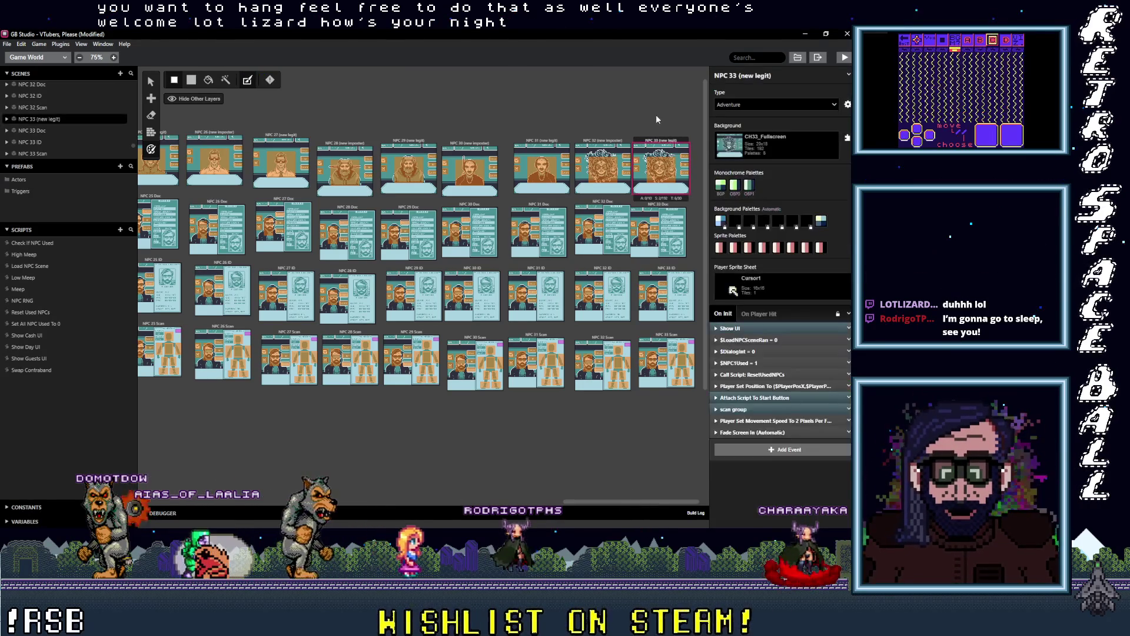
click(654, 111)
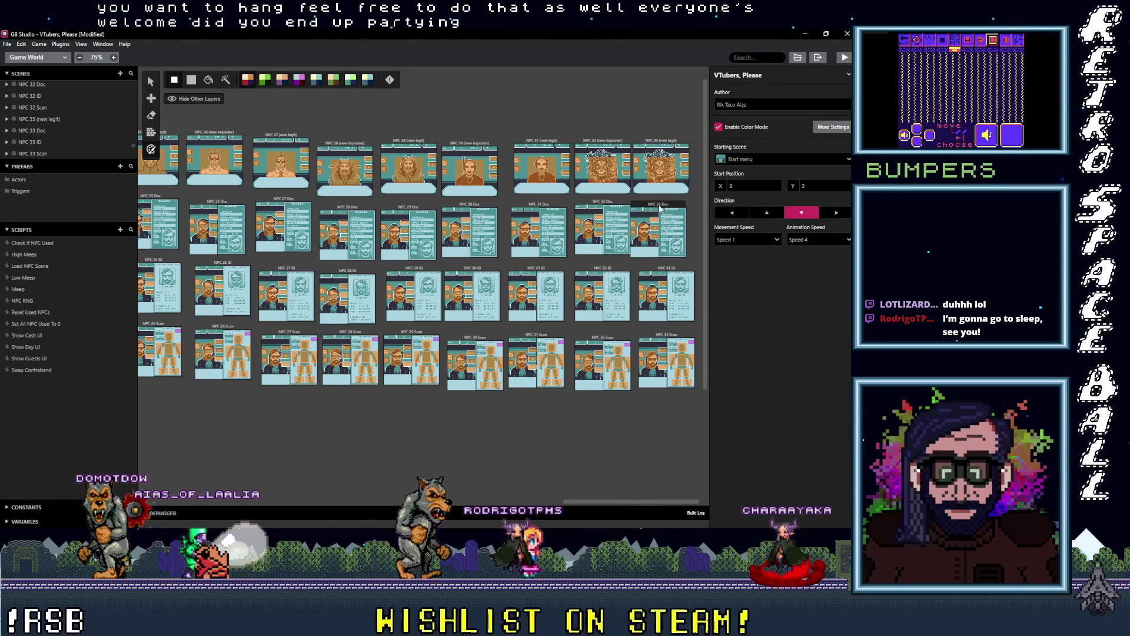
click(658, 207)
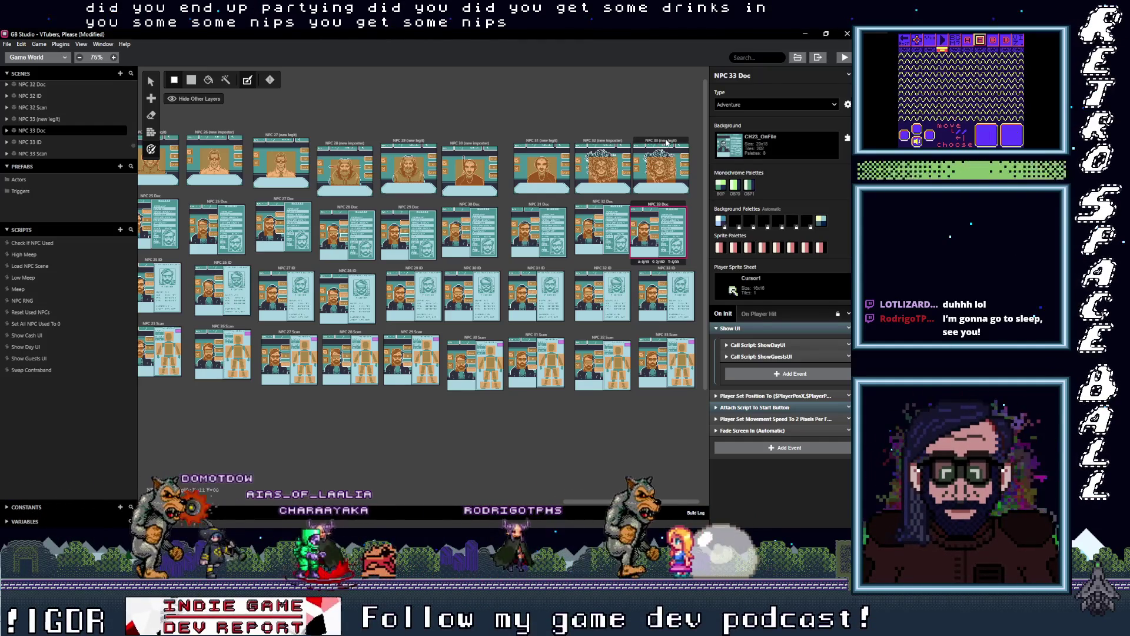
click(659, 171)
click(598, 141)
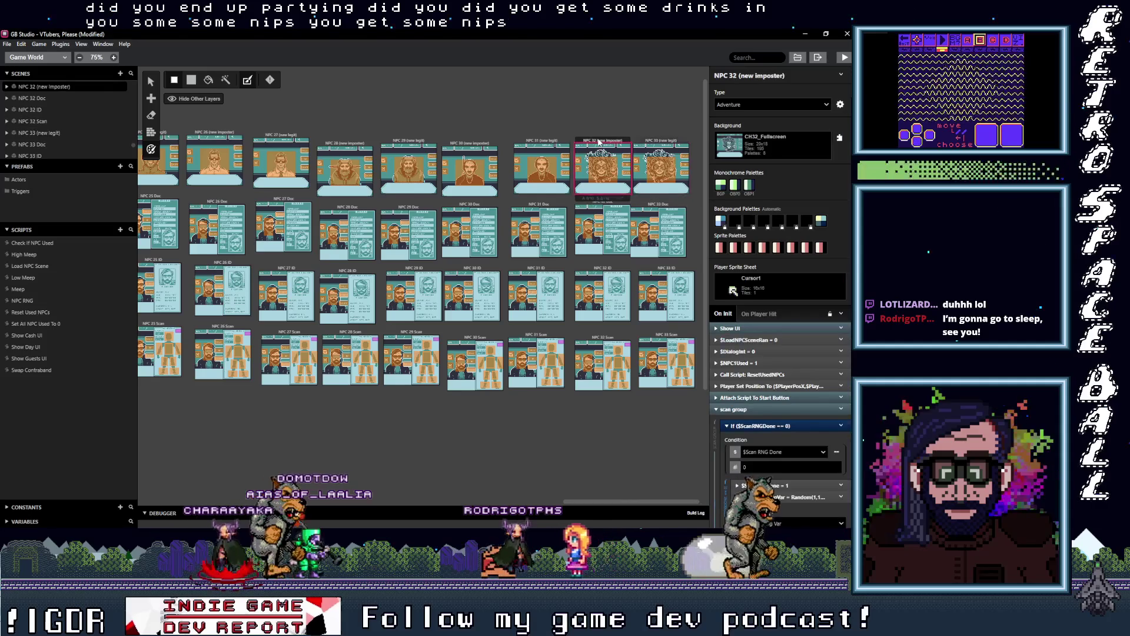
Place copies of the NPC 32 (new imposter) and NPC 32 Doc scenes at the top right.
drag(710, 151, 696, 160)
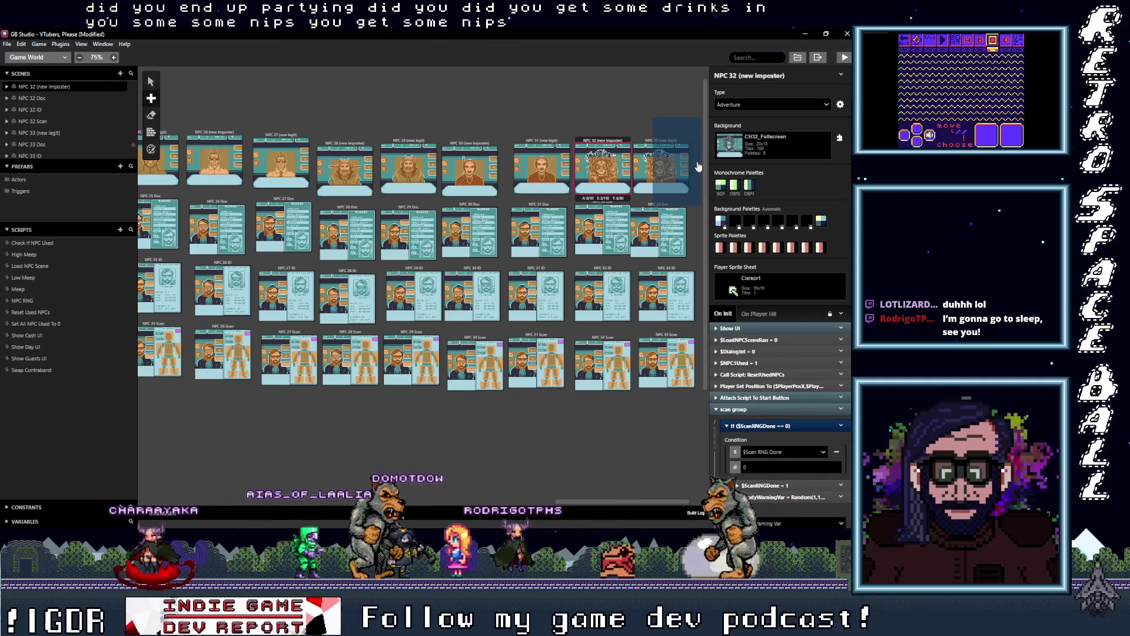
click(655, 122)
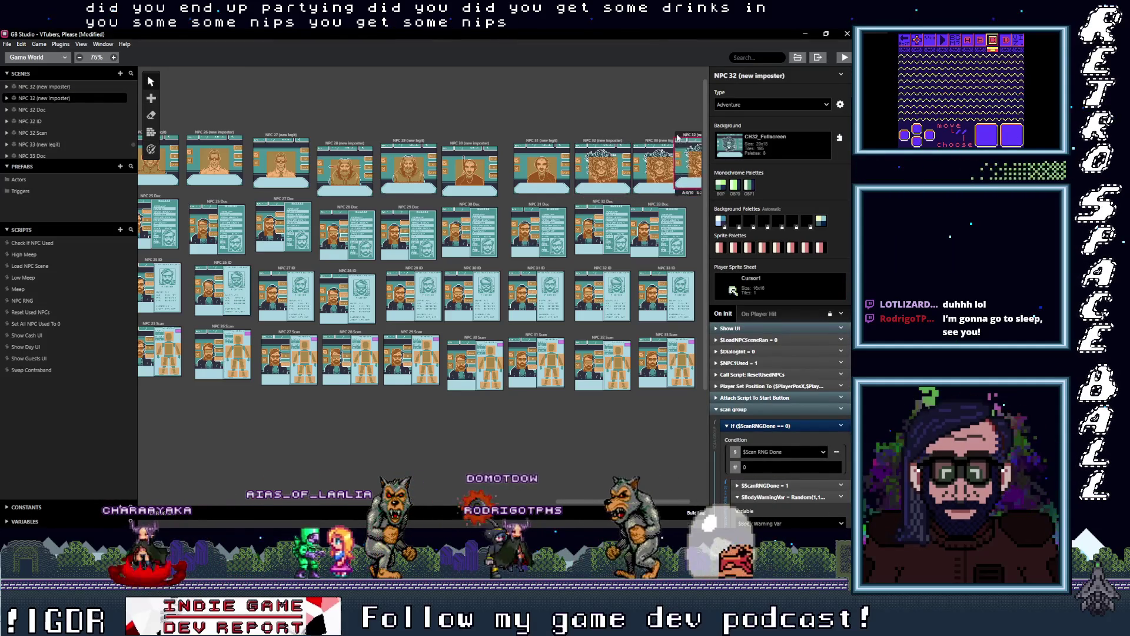
click(618, 212)
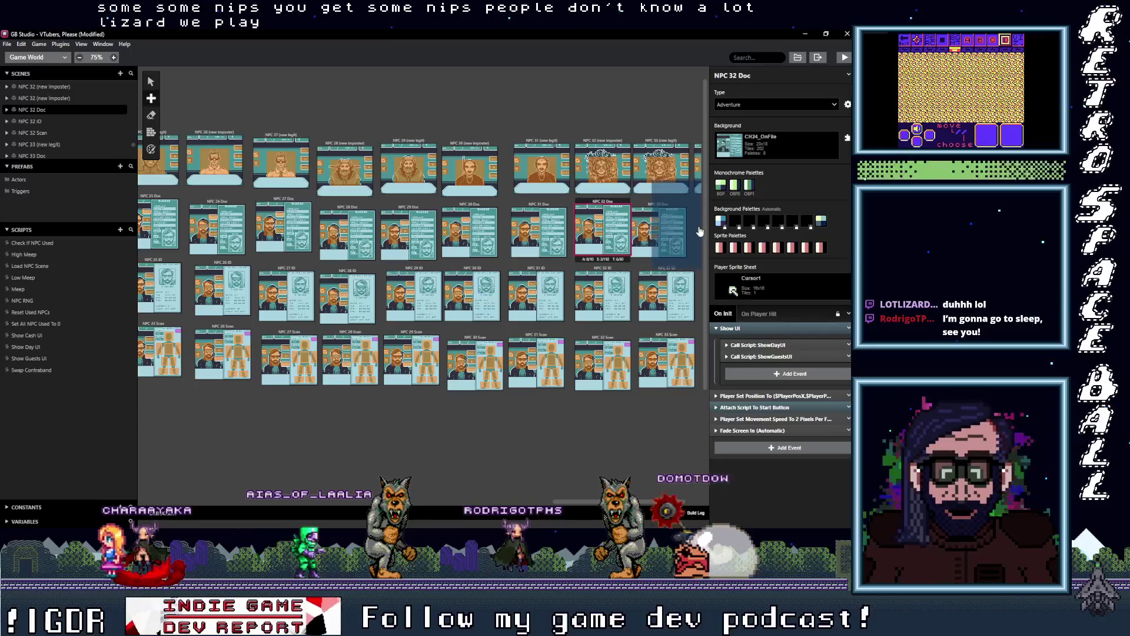
click(701, 227)
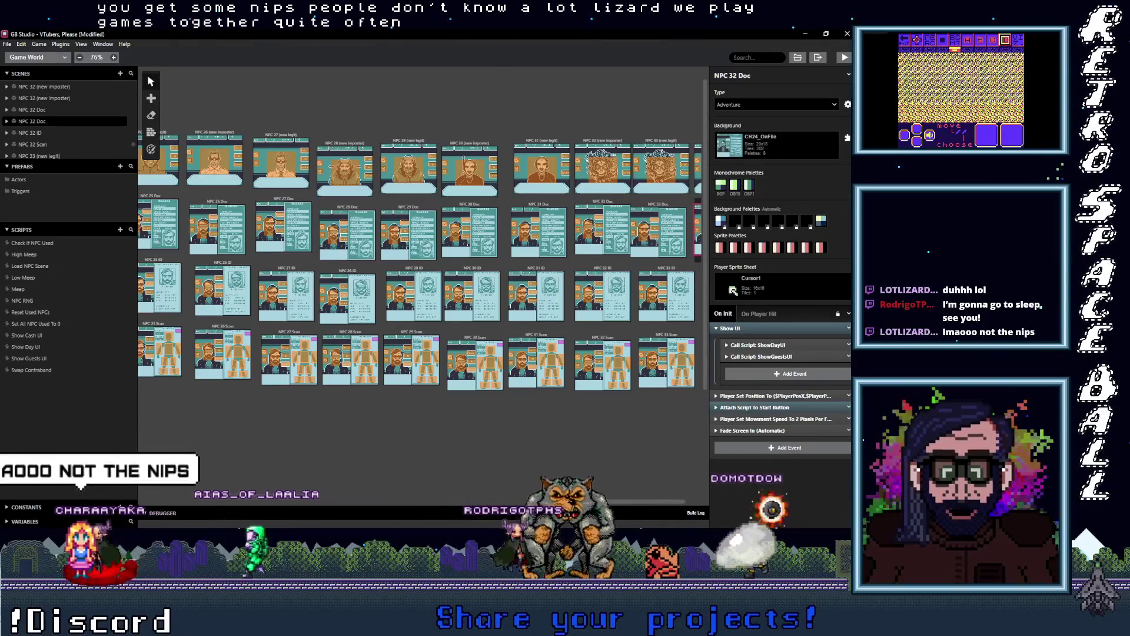
Duplicate the NPC 32 ID and NPC 32 Scan scenes at the ends of their rows.
scroll(420, 259, right, 2)
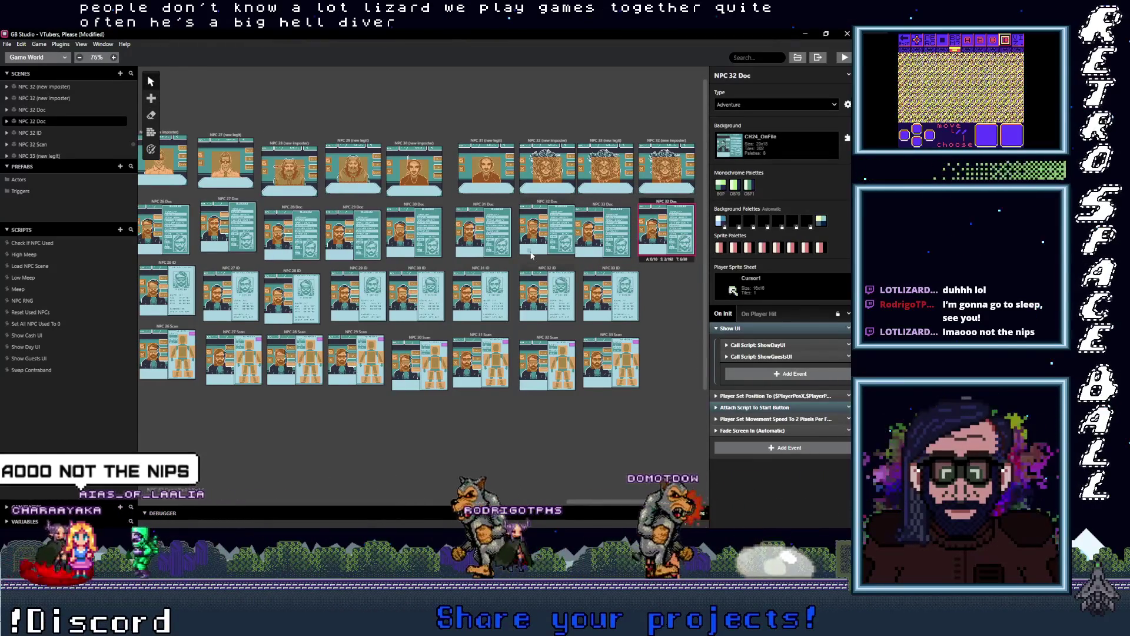
click(542, 269)
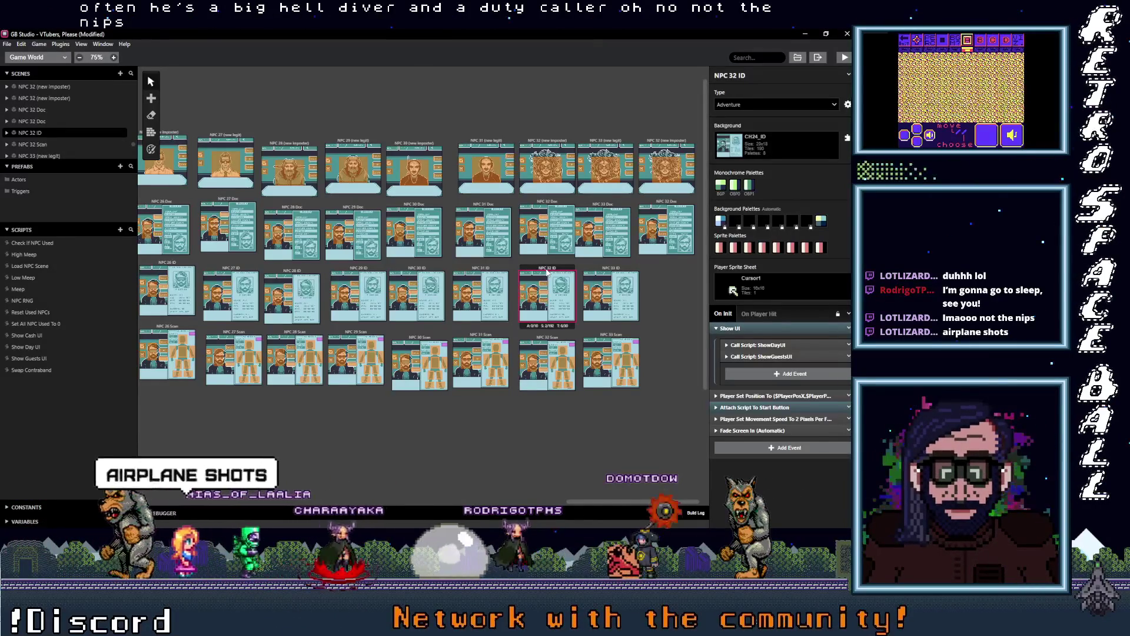
key(ctrl+v)
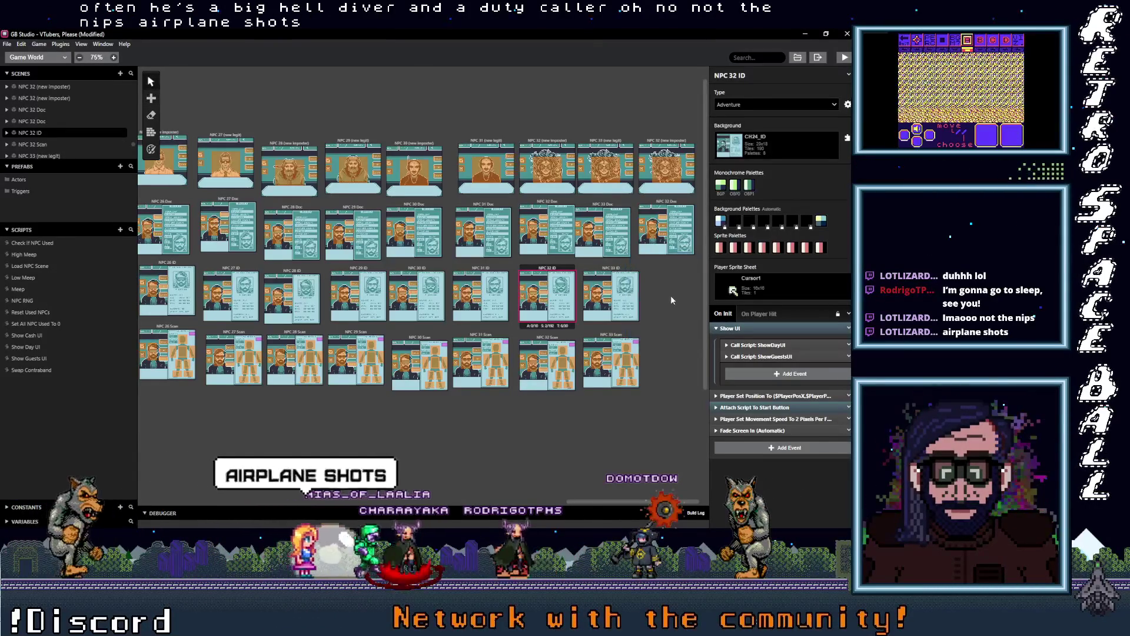
drag(636, 256, 655, 268)
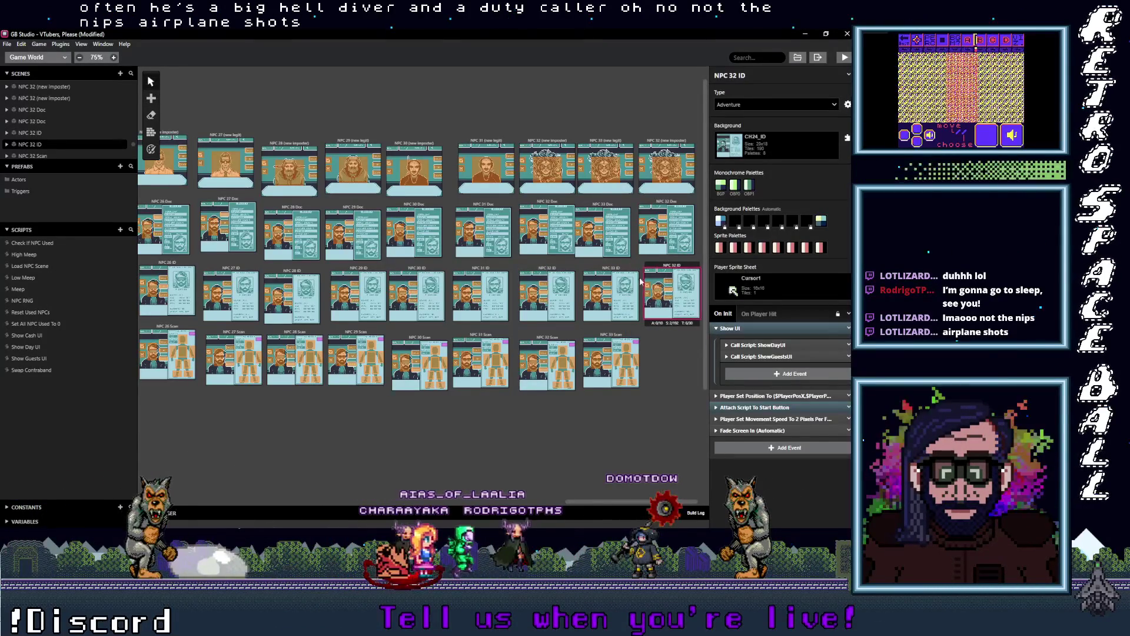
click(559, 341)
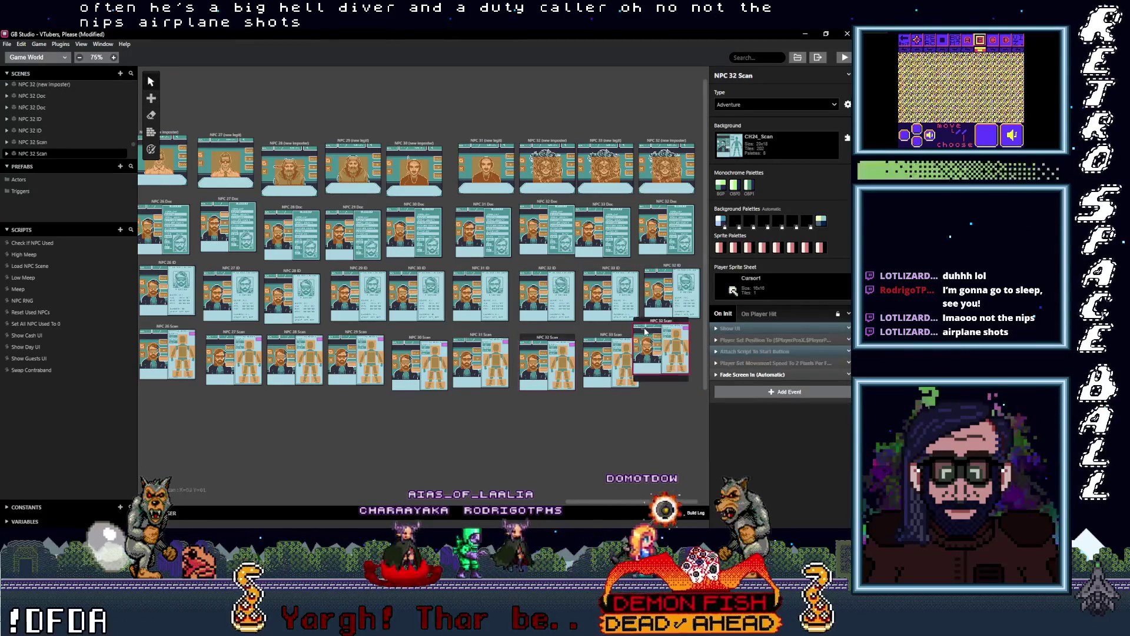
key(ctrl+v)
drag(650, 334, 652, 337)
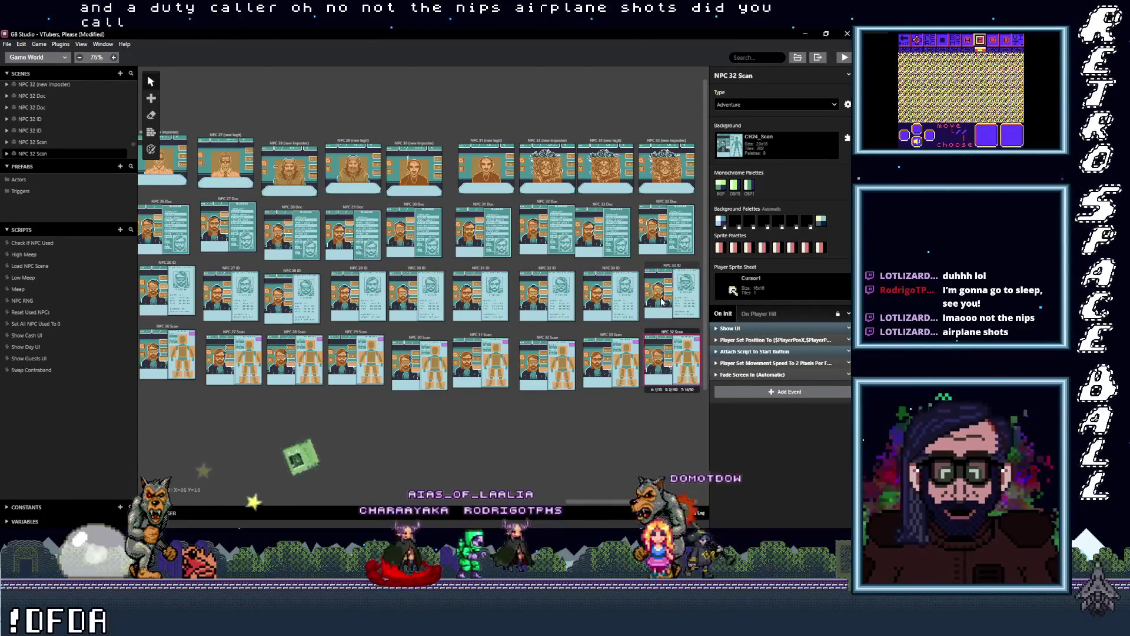
click(677, 141)
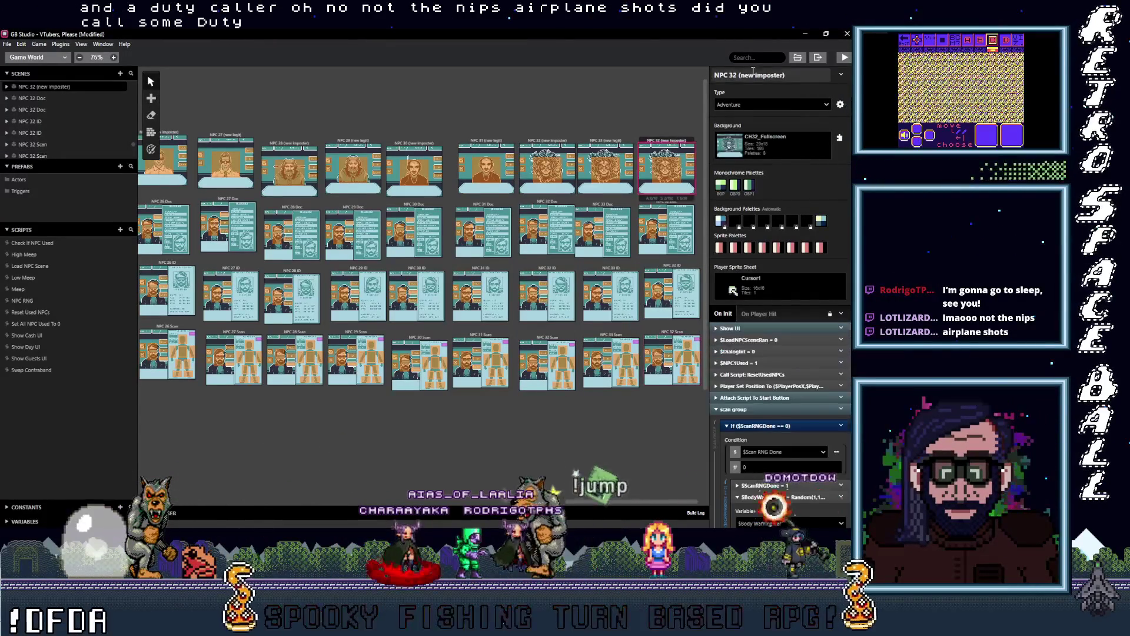
Change 32 to 34 in the names of the copied imposter, Doc, ID and Scan scenes.
double_click(733, 77)
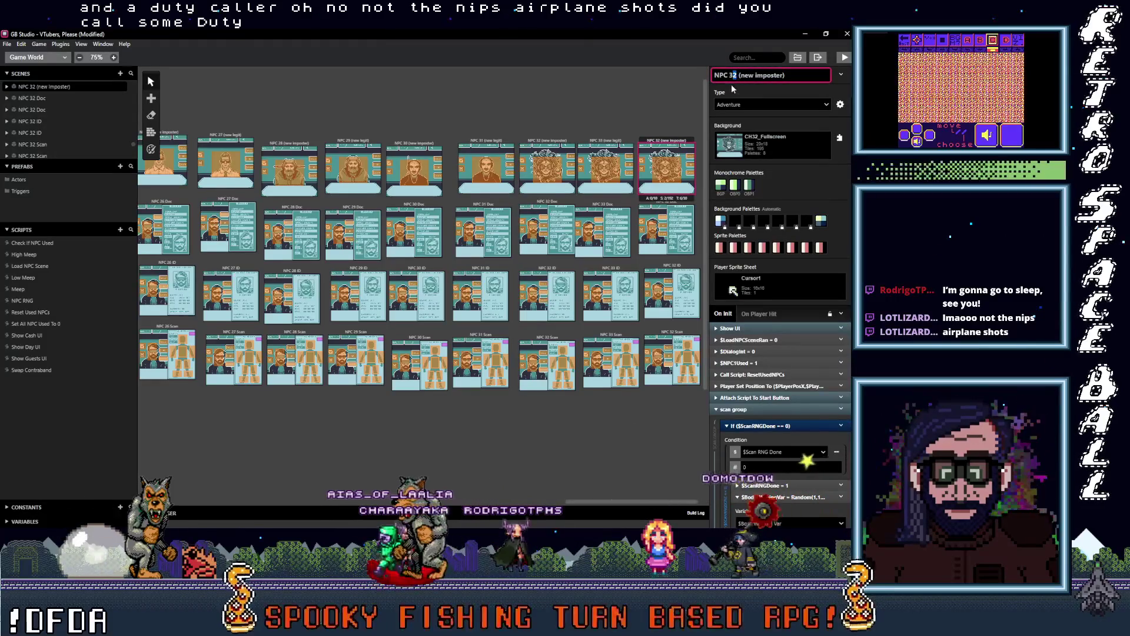
text(34)
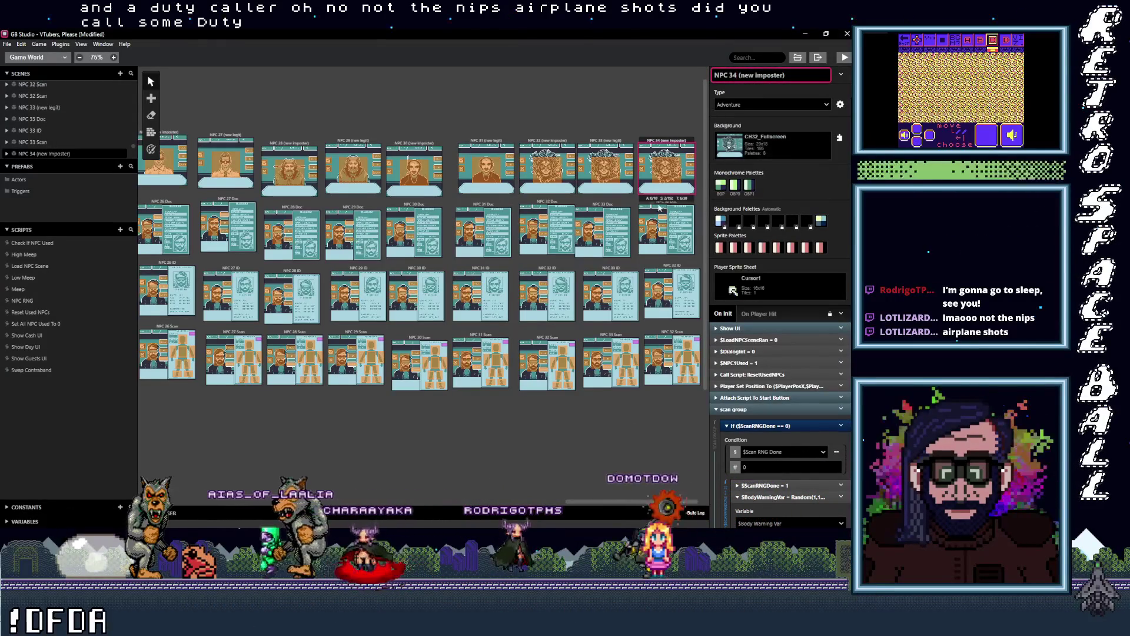
click(643, 209)
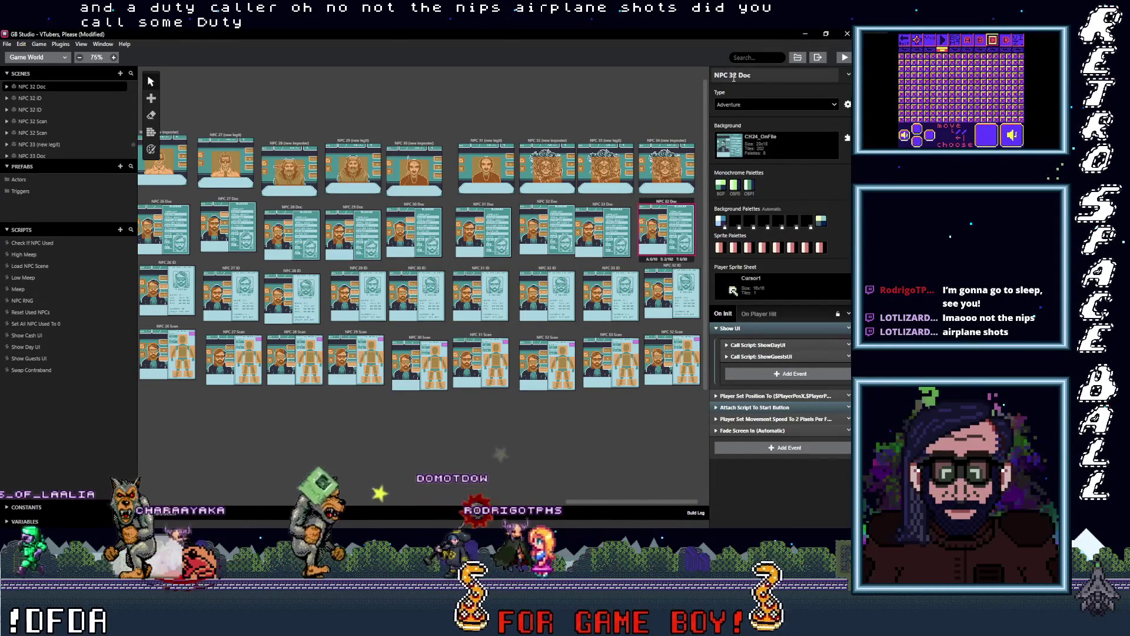
double_click(734, 77)
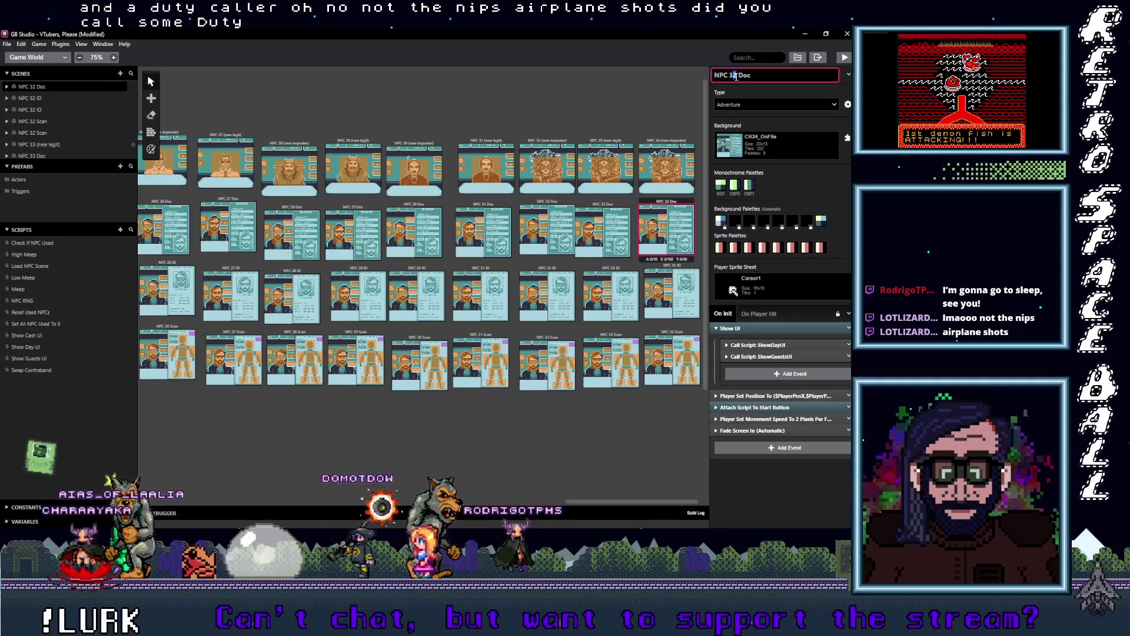
key(Down)
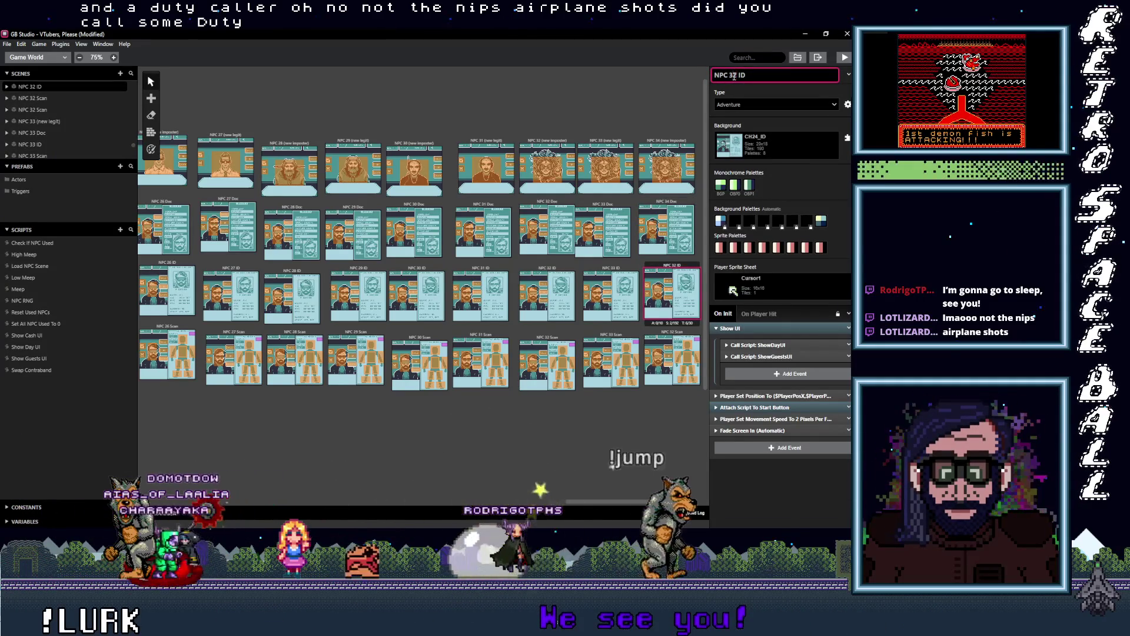
text(4)
click(671, 359)
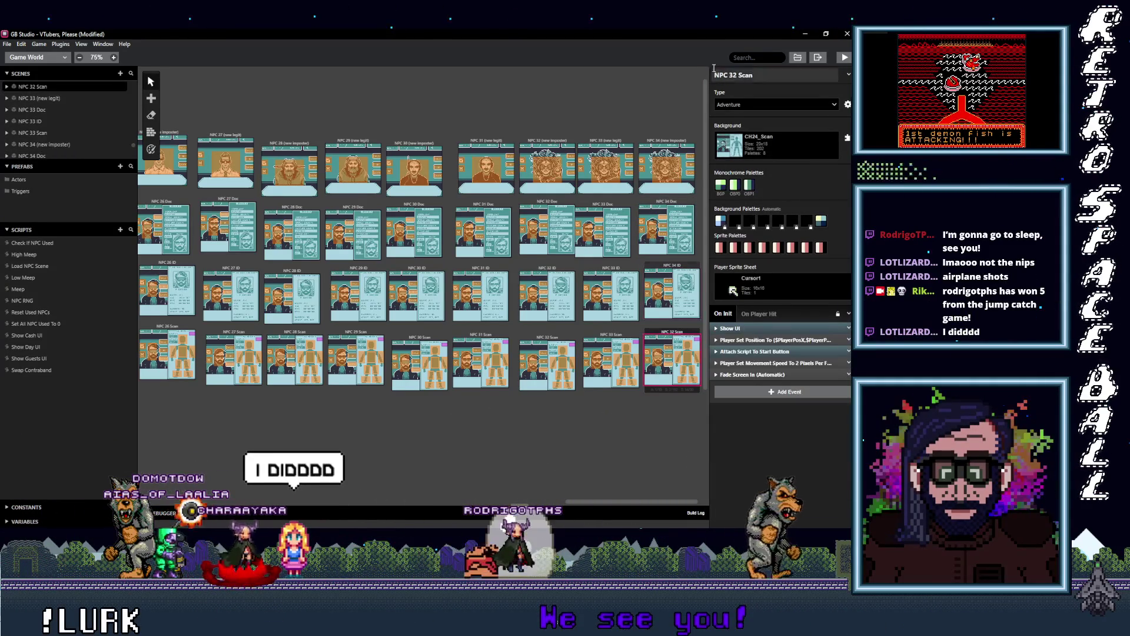
click(737, 76)
text(4)
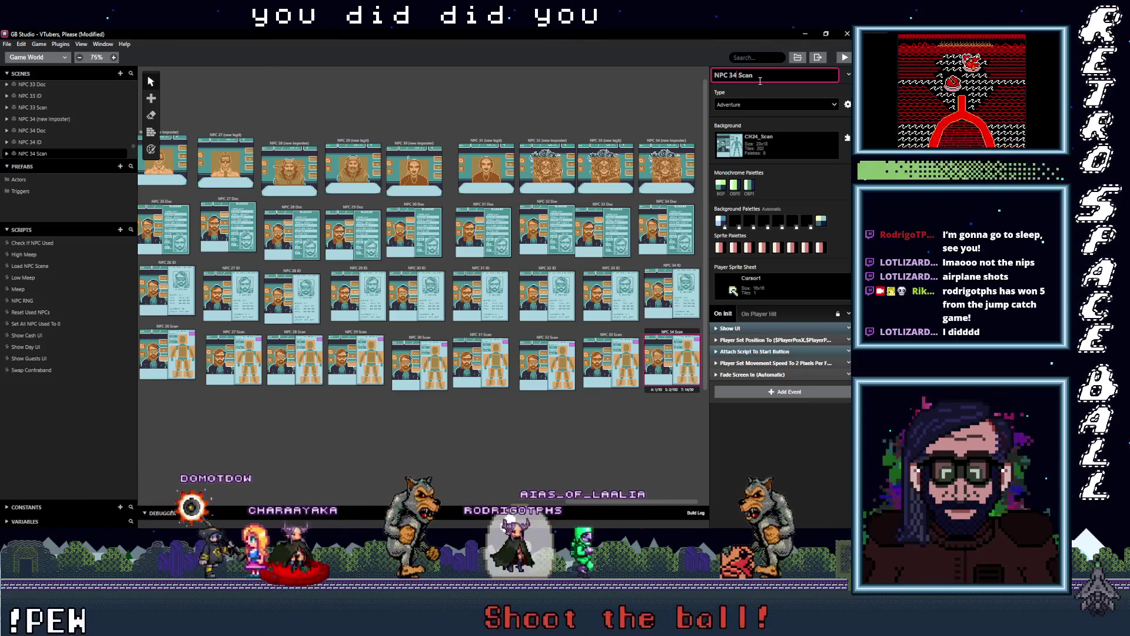
scroll(615, 500, right, 1)
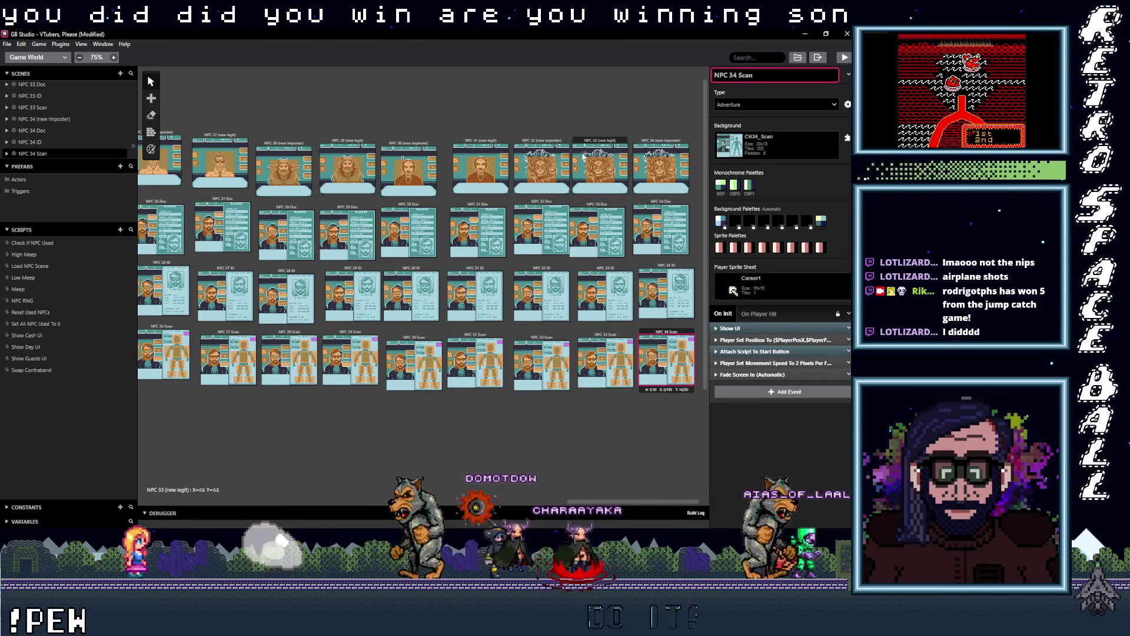
click(657, 143)
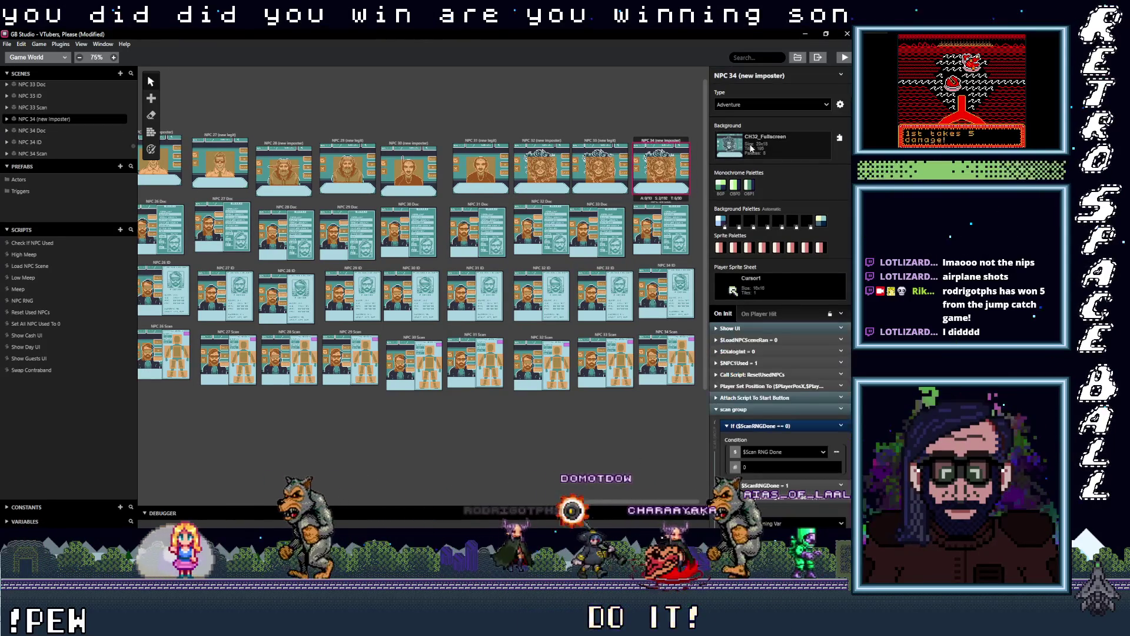
Set the NPC 34 (new imposter) background to CH34_Fullscreen with Automatic background palettes.
click(777, 144)
scroll(788, 340, down, 3)
scroll(786, 284, up, 3)
scroll(778, 252, down, 3)
scroll(777, 263, down, 20)
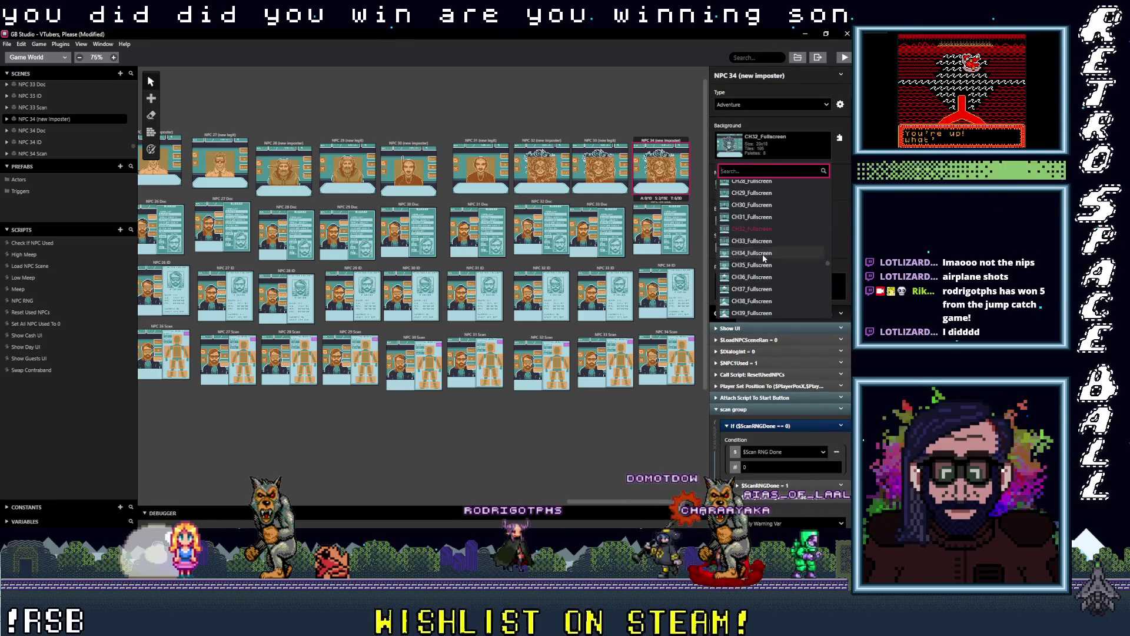
click(762, 253)
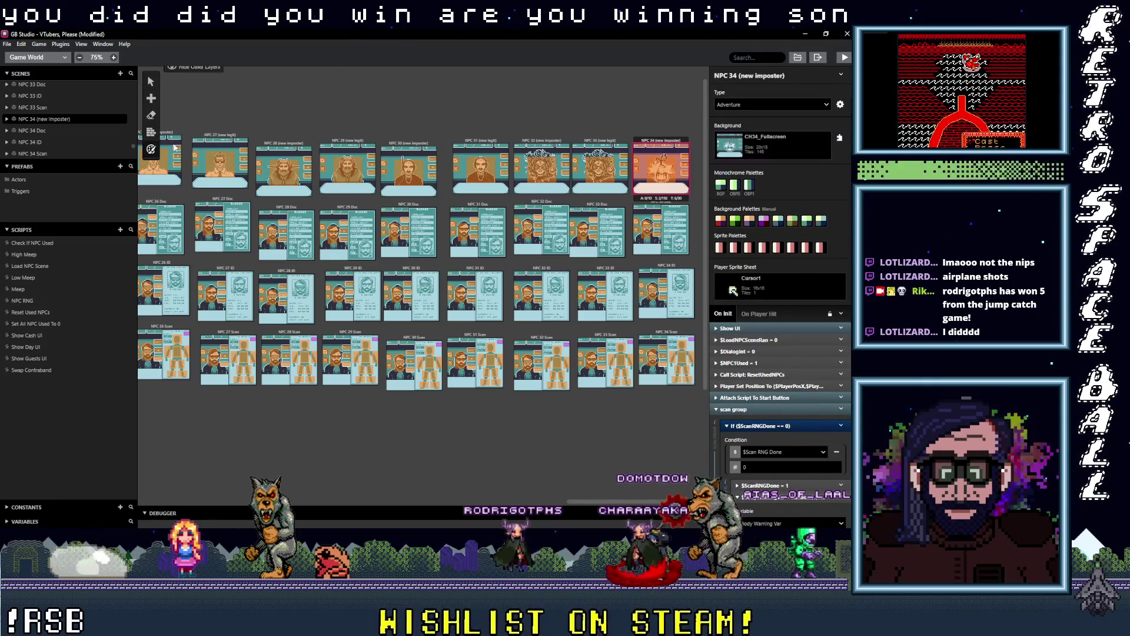
click(385, 83)
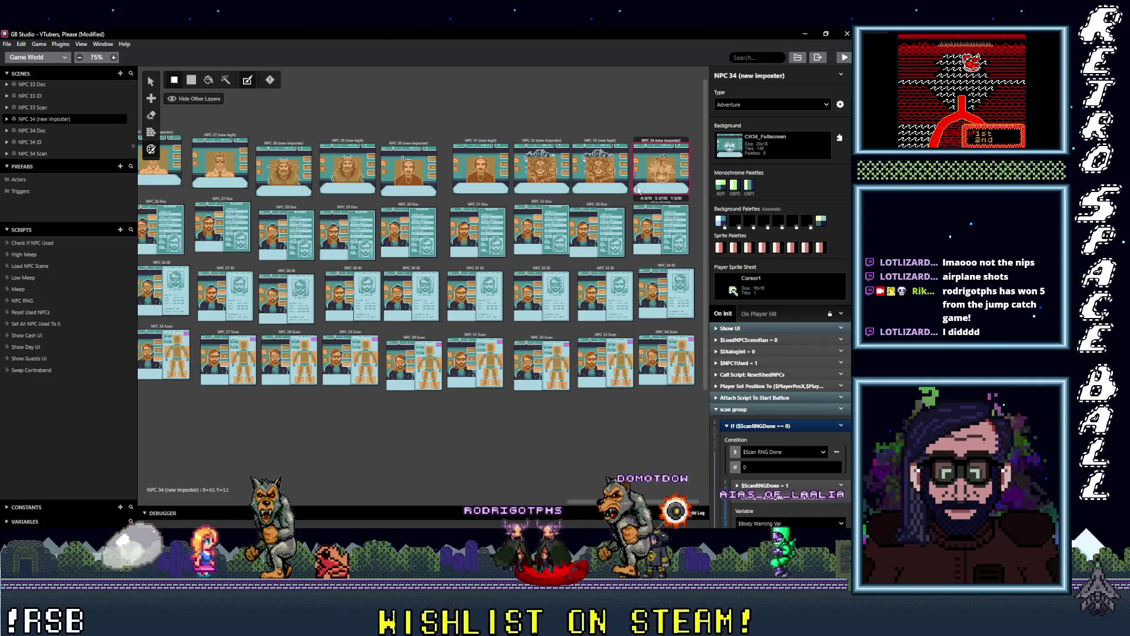
click(641, 207)
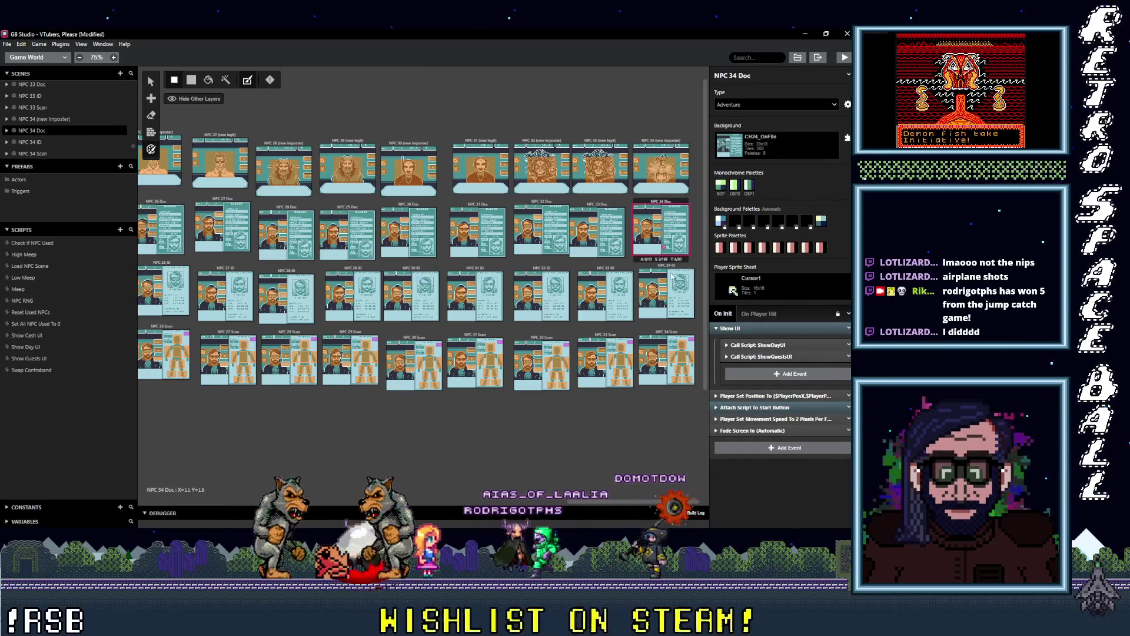
click(600, 142)
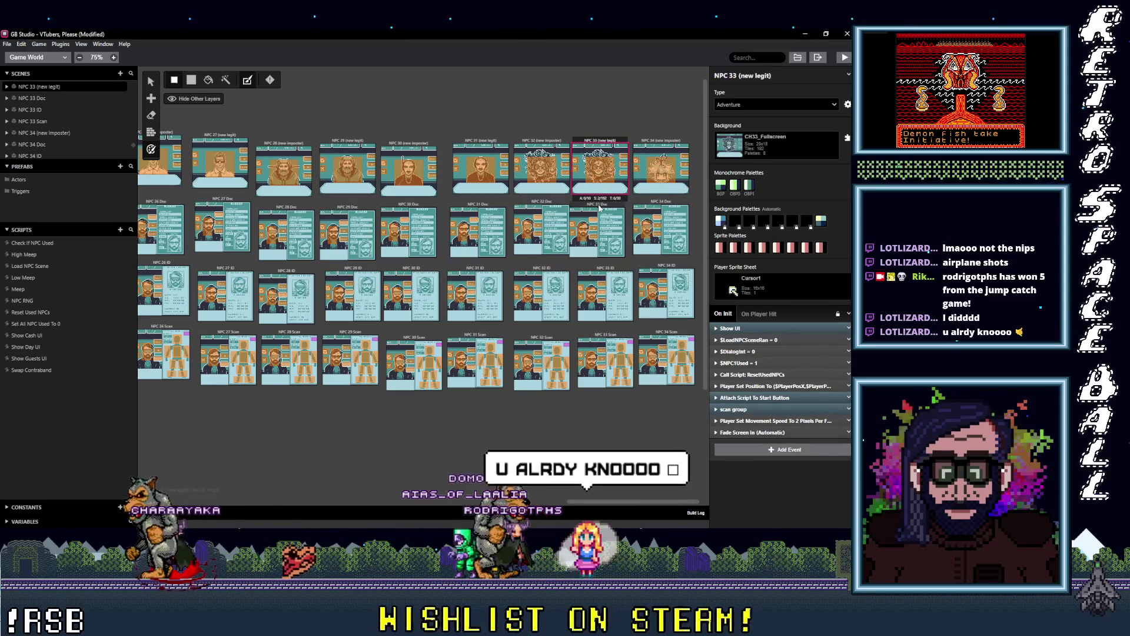
Paste copies of the NPC 33 (new legit), Doc and ID scenes, placing the ID copy at its row's end.
key(v)
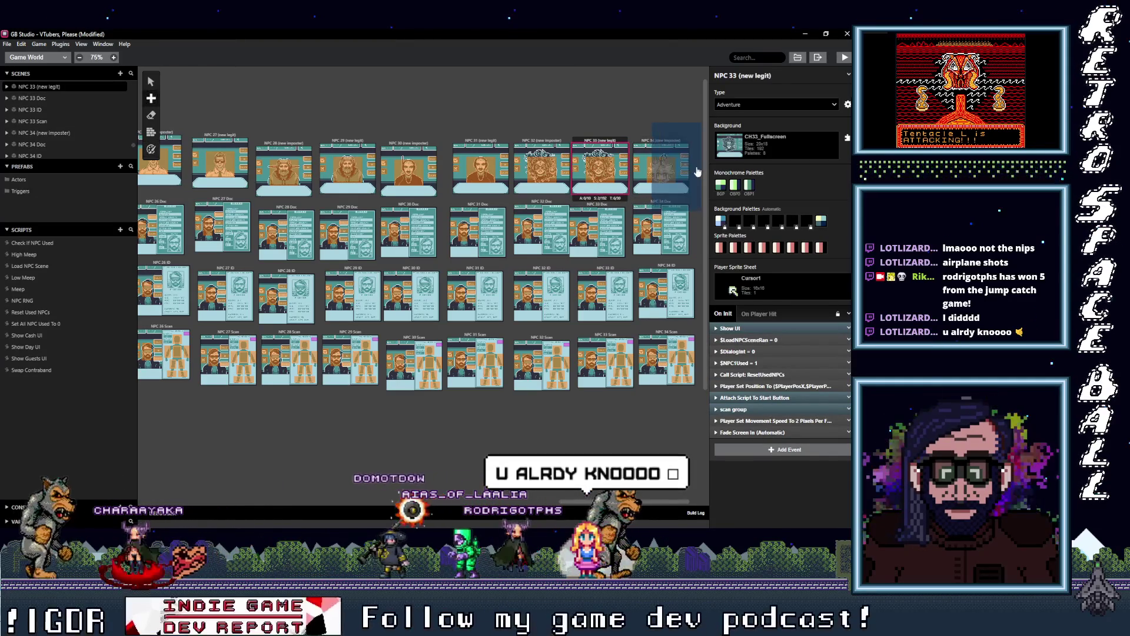
key(ctrl+v)
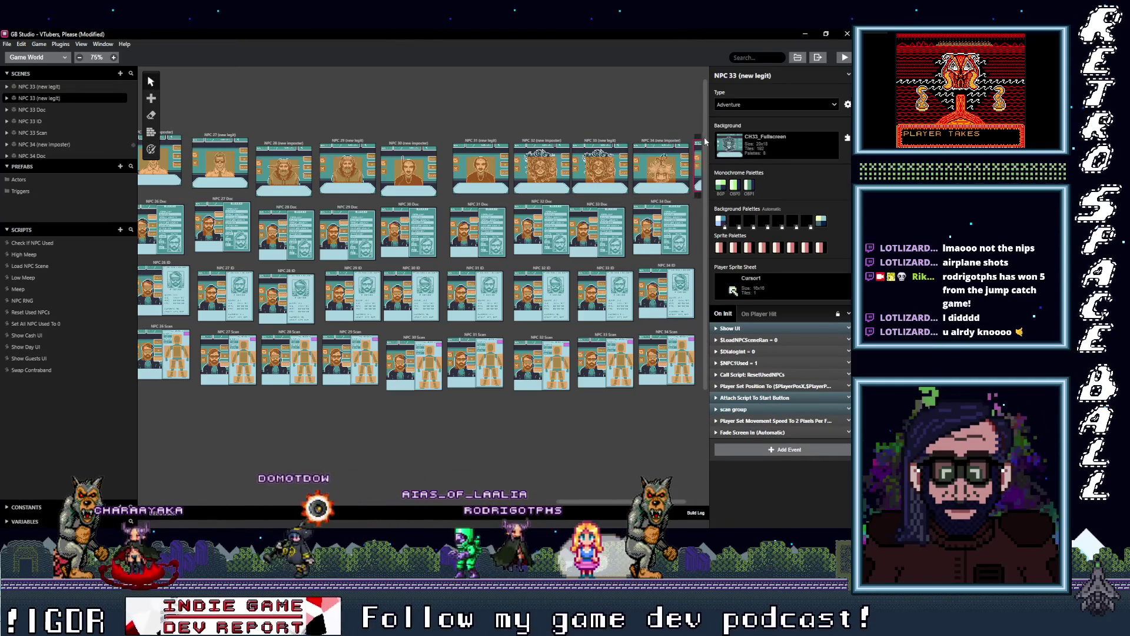
click(599, 204)
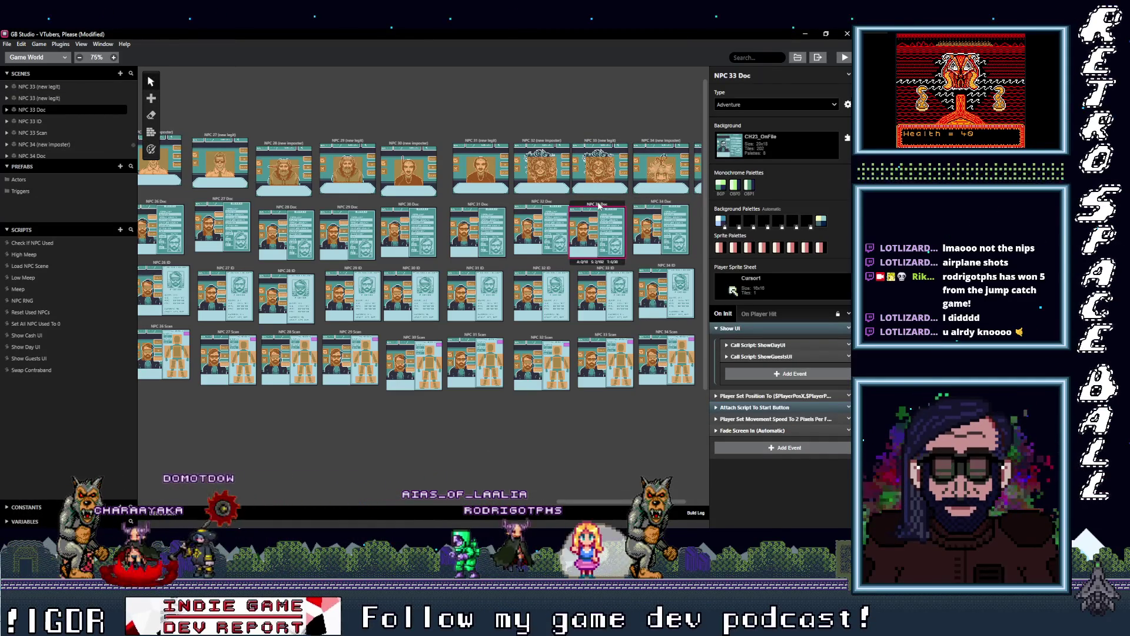
click(697, 217)
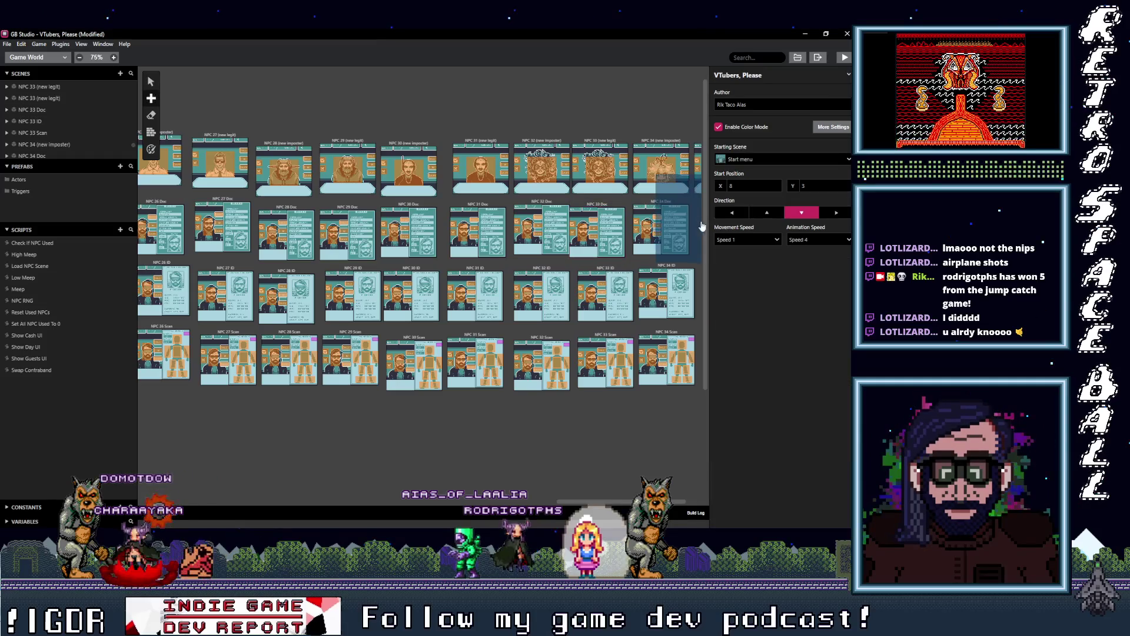
key(ctrl+v)
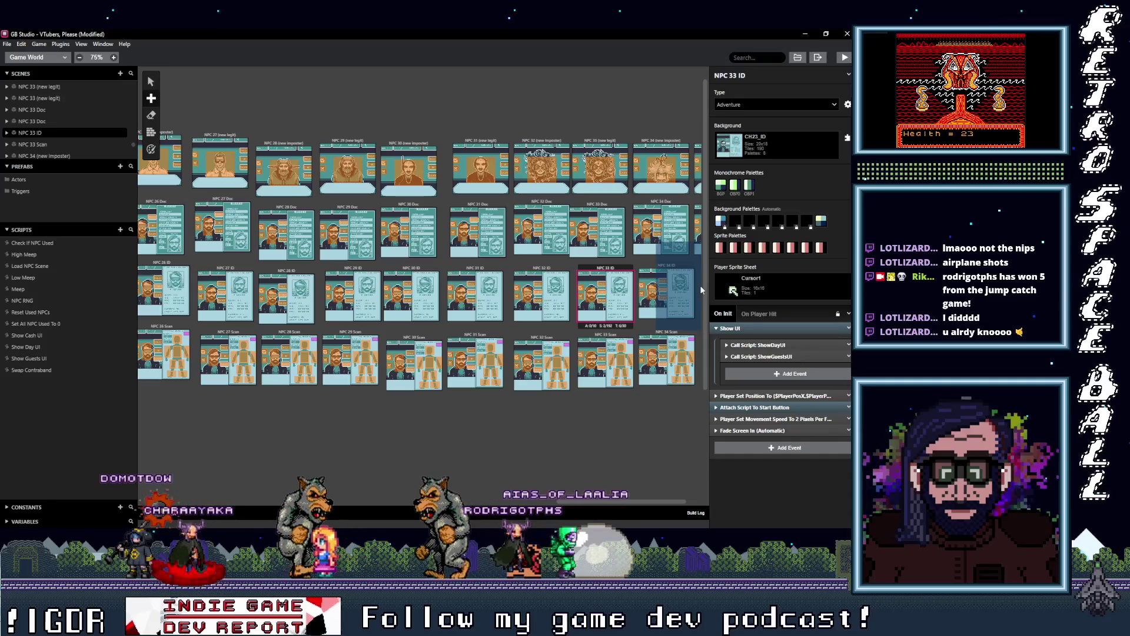
drag(700, 285, 675, 252)
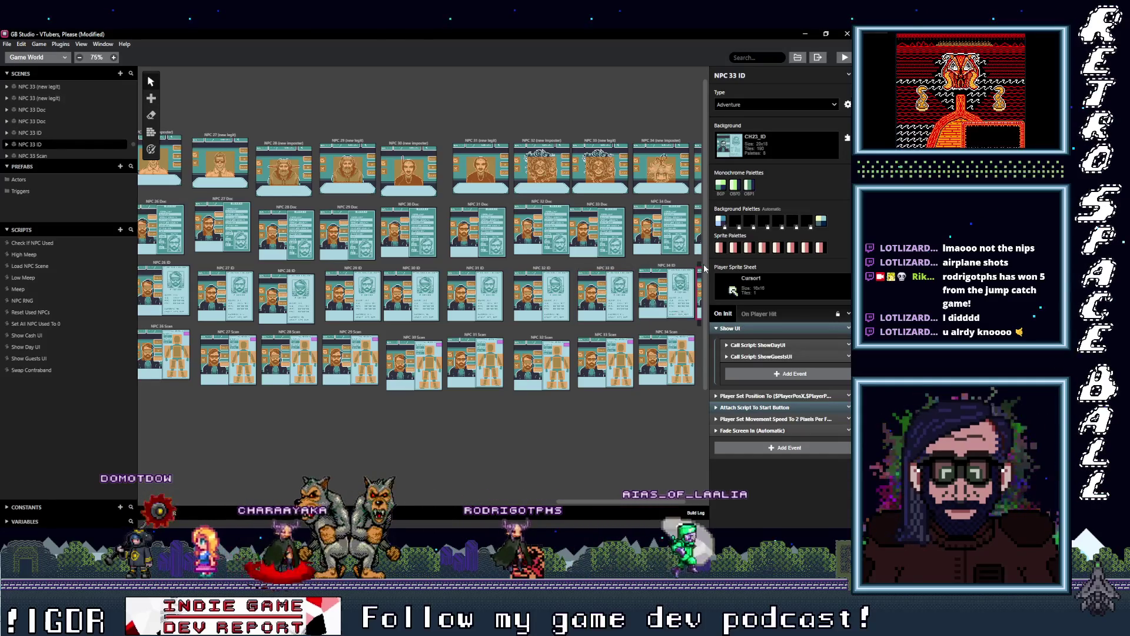
Paste a copy of NPC 33 Scan and place it to the right of NPC 34 Scan.
click(592, 336)
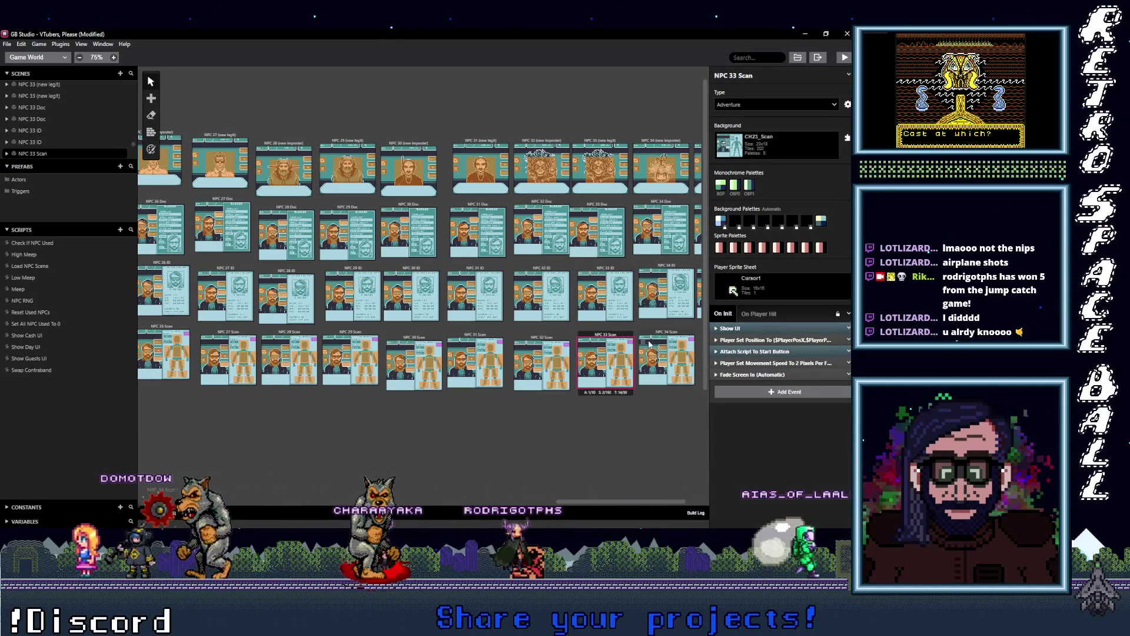
key(ctrl+v)
click(701, 333)
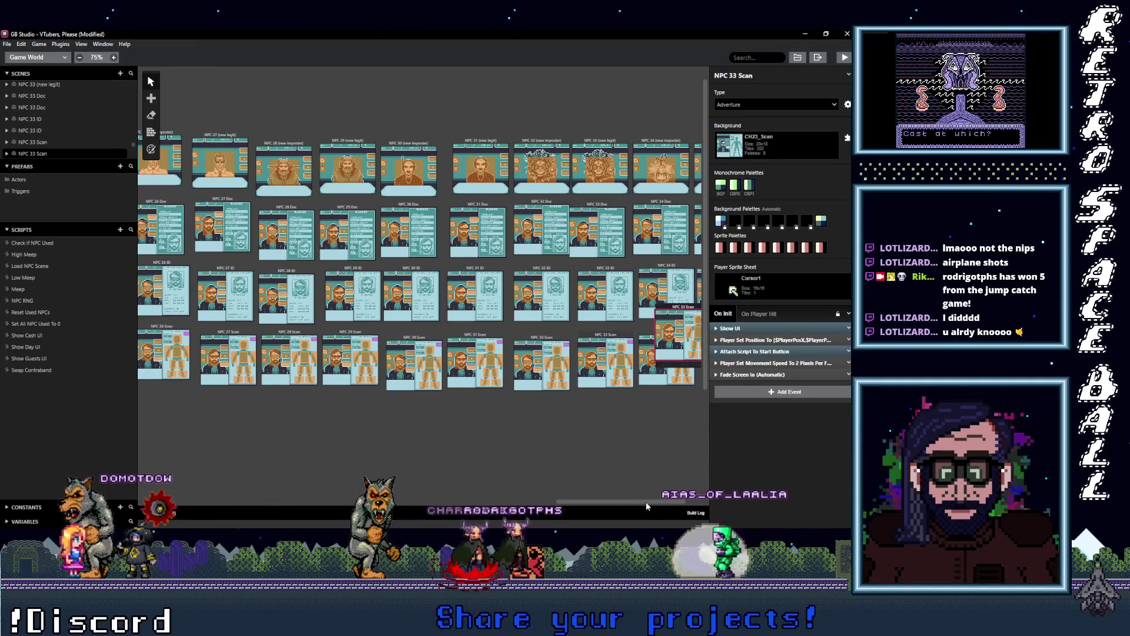
scroll(605, 282, right, 1)
drag(605, 283, 653, 269)
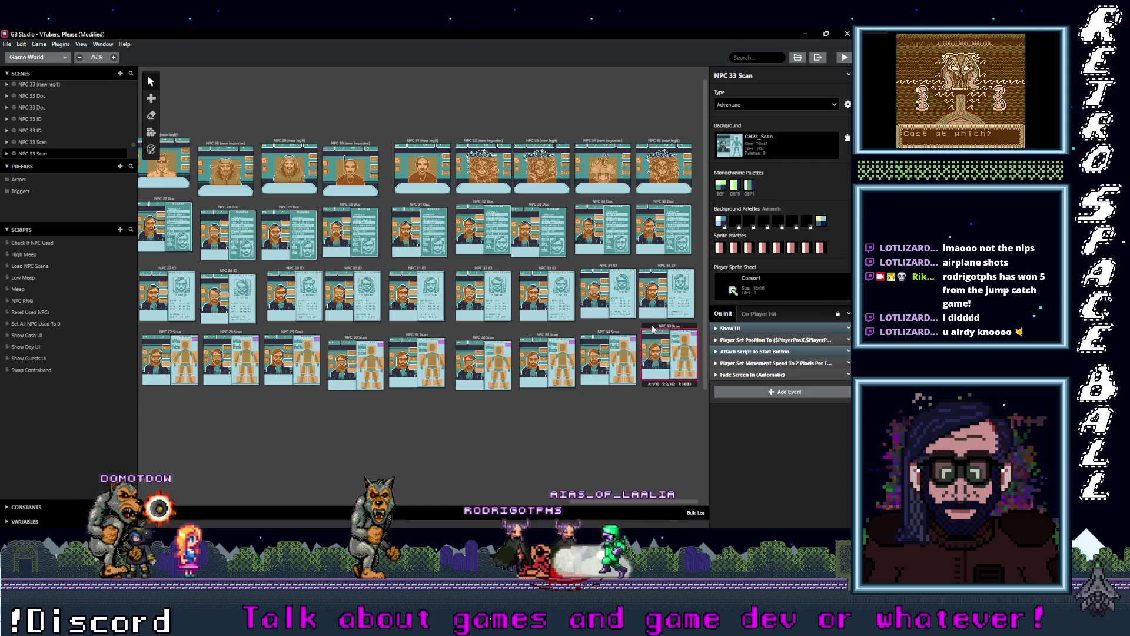
click(664, 142)
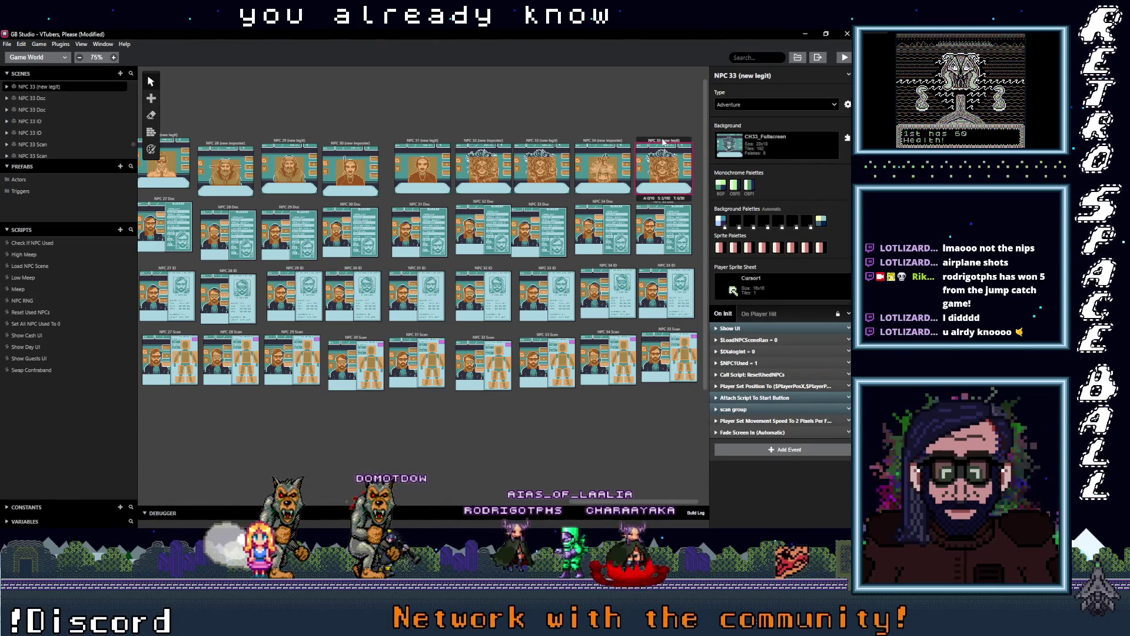
Change 33 to 35 in the names of the copied NPC 33 (new legit) and Doc scenes.
click(735, 75)
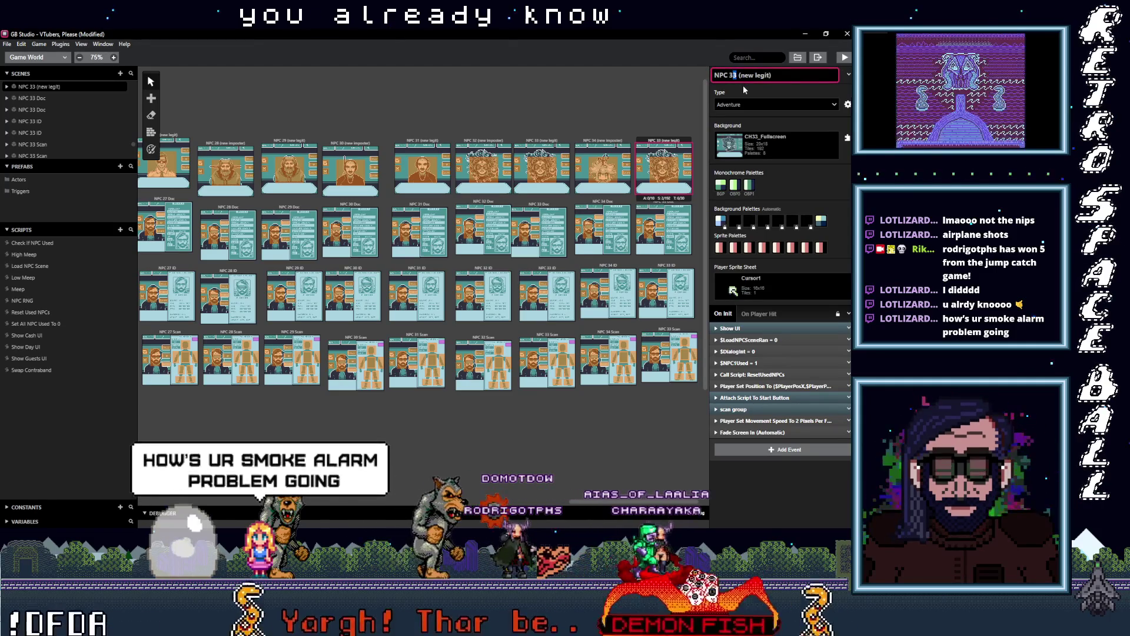
key(BackSpace)
text(5)
click(649, 203)
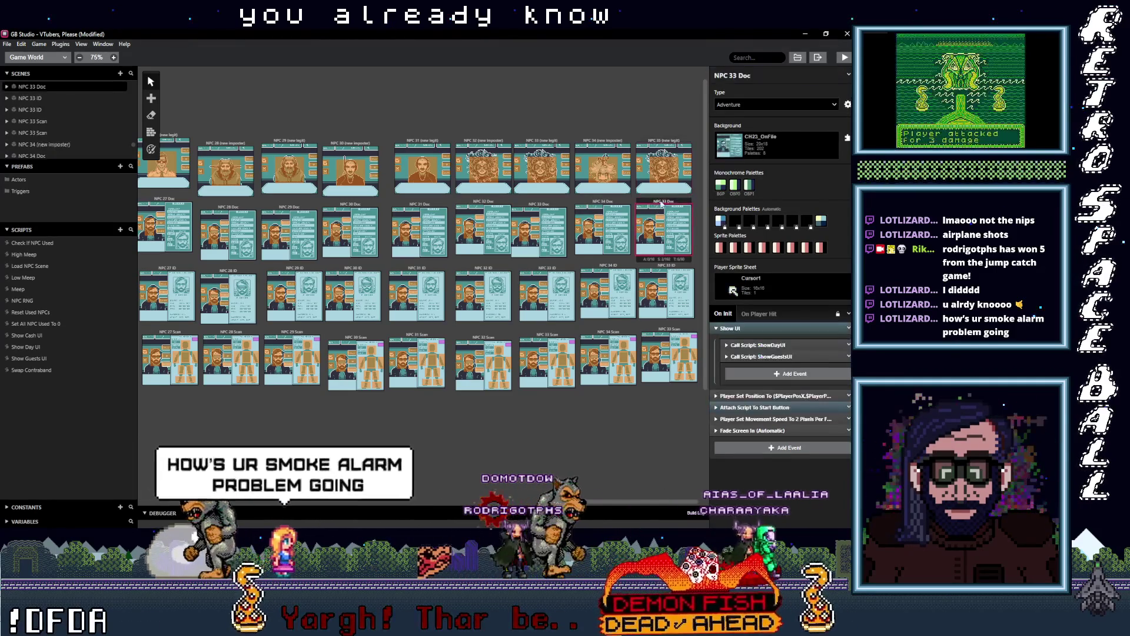
click(735, 76)
key(BackSpace)
text(5)
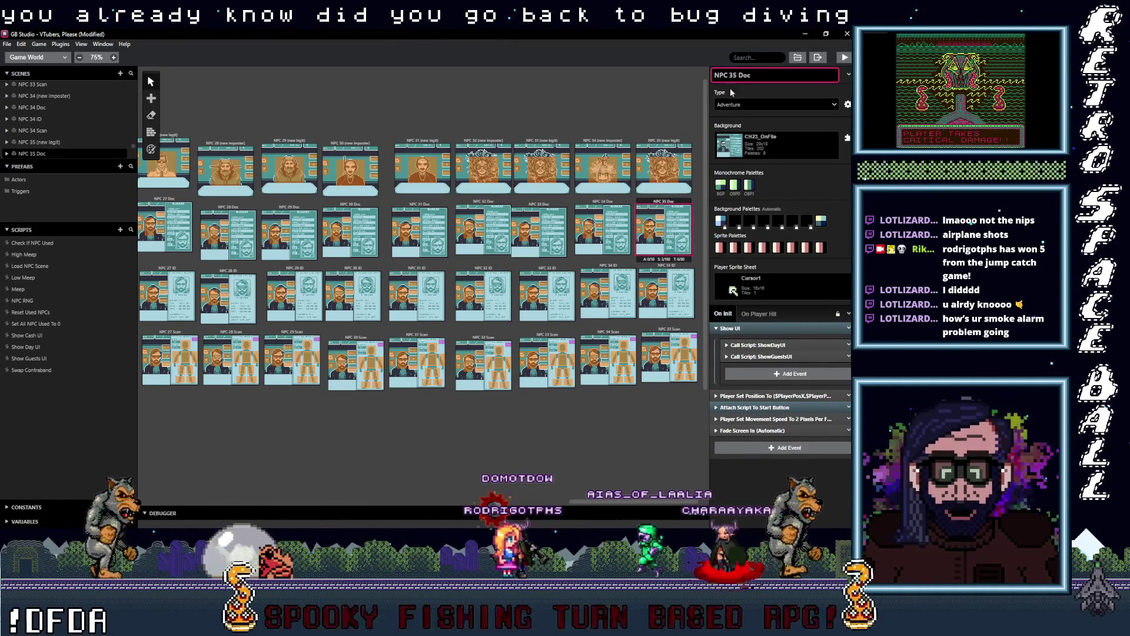
Renumber the copied ID and Scan scenes to NPC 35 ID and NPC 35 Scan.
click(660, 266)
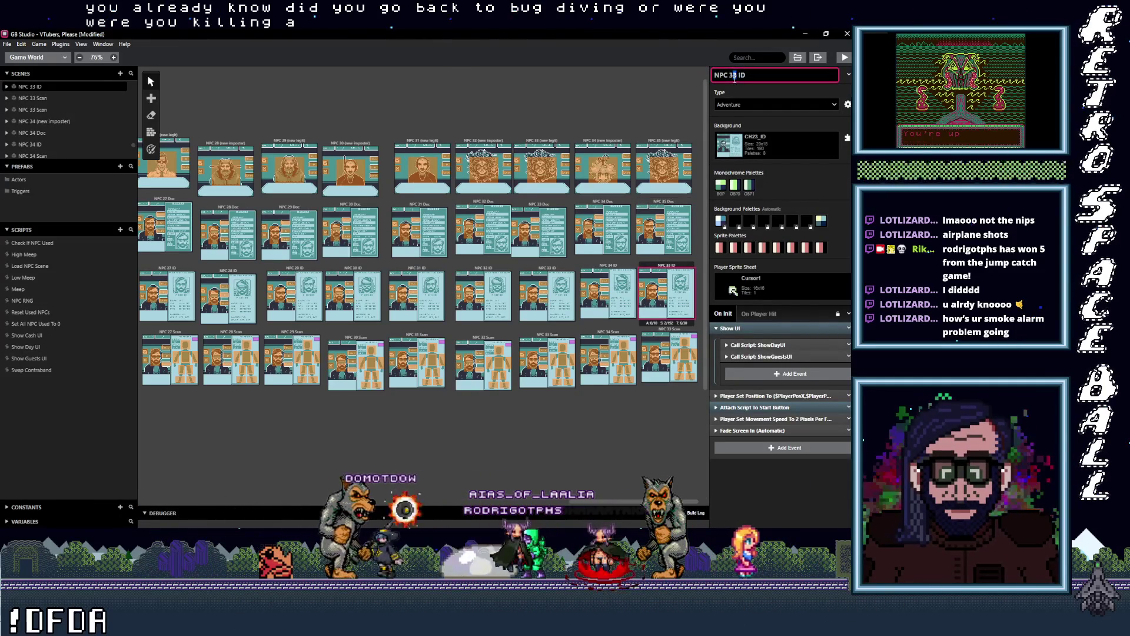
text(5)
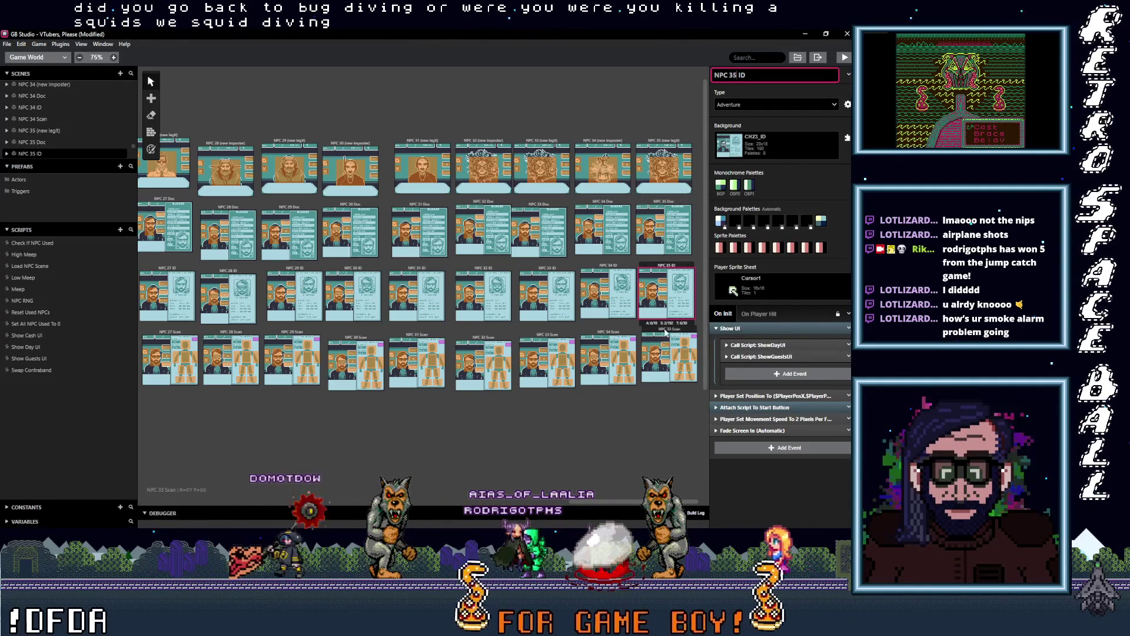
click(669, 357)
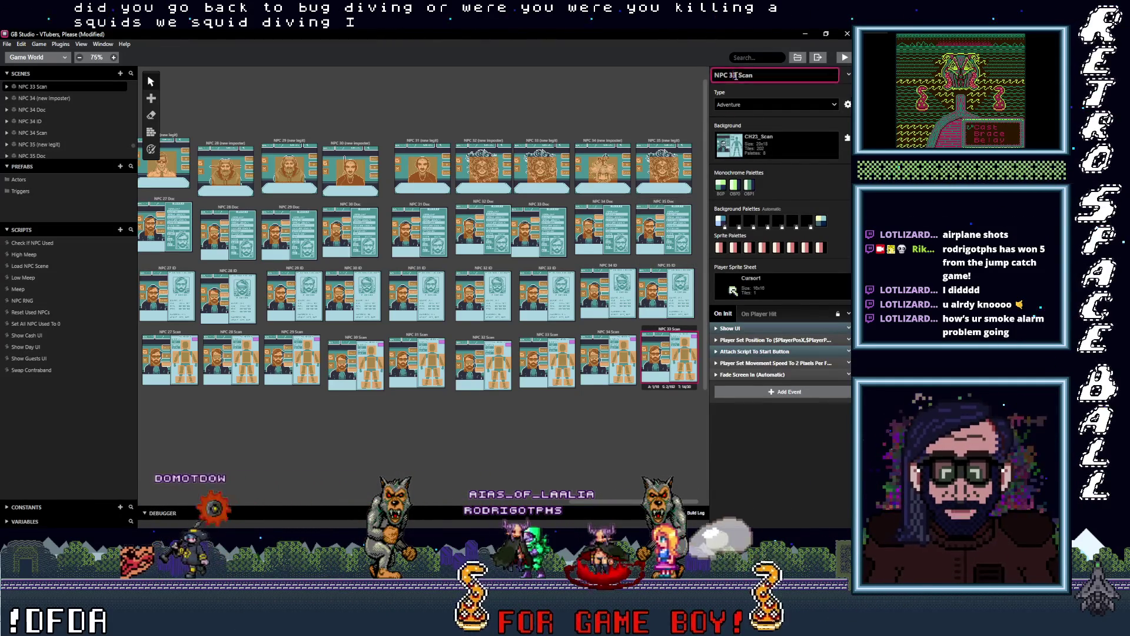
key(BackSpace)
text(5)
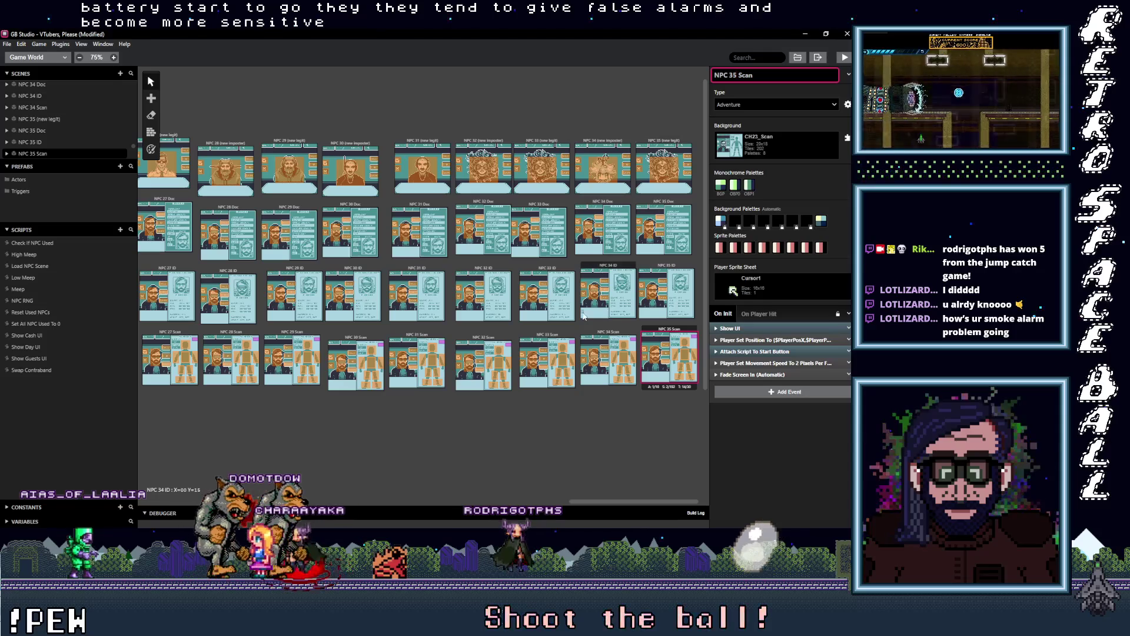
Browse the background list for NPC 35 (new legit), then check the NPC 35 Doc scene.
click(669, 140)
click(797, 152)
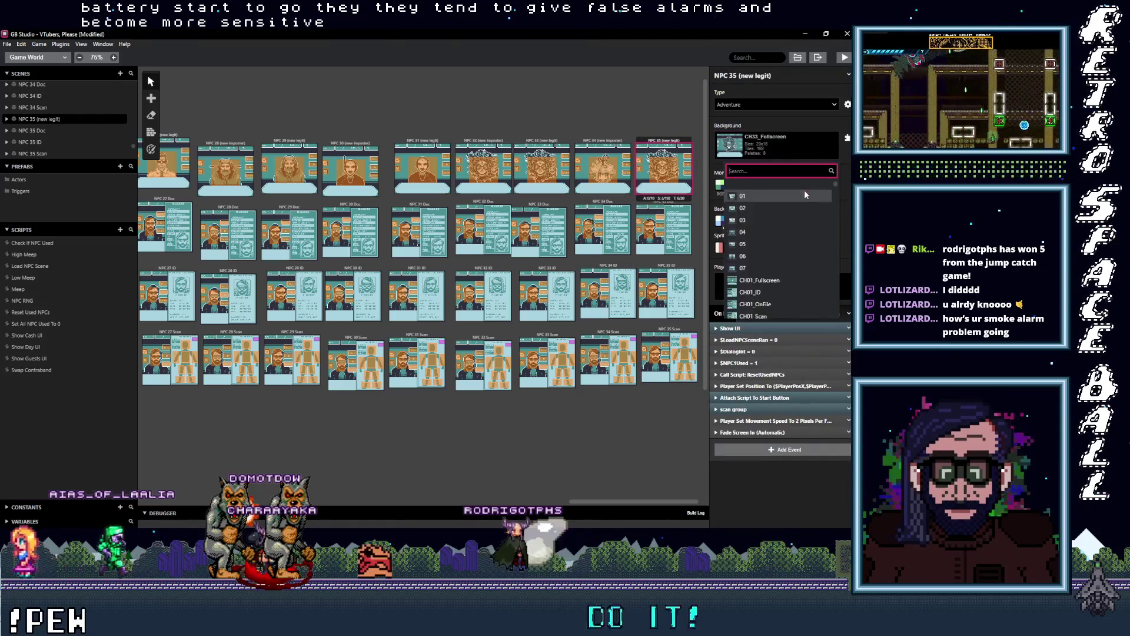
scroll(788, 270, down, 3)
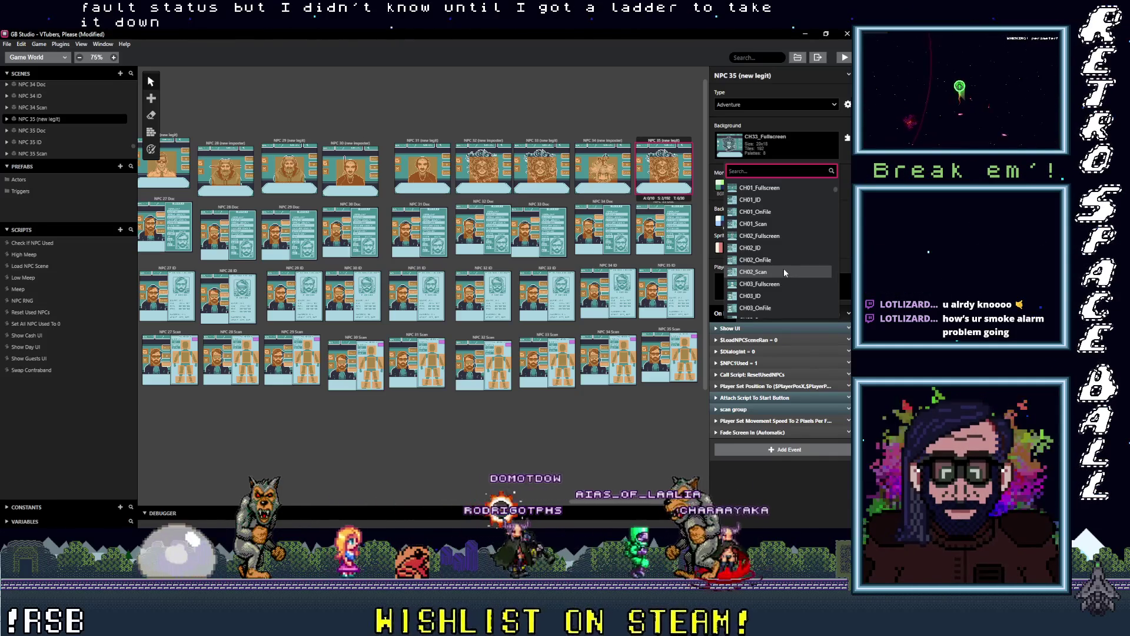
scroll(784, 273, down, 1)
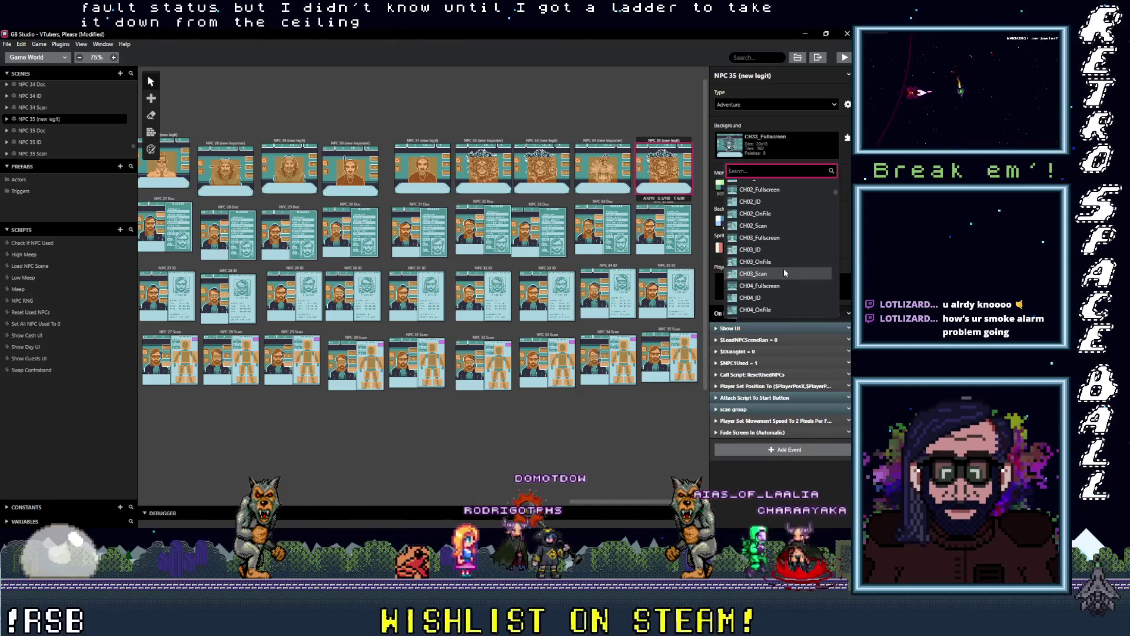
scroll(784, 272, down, 7)
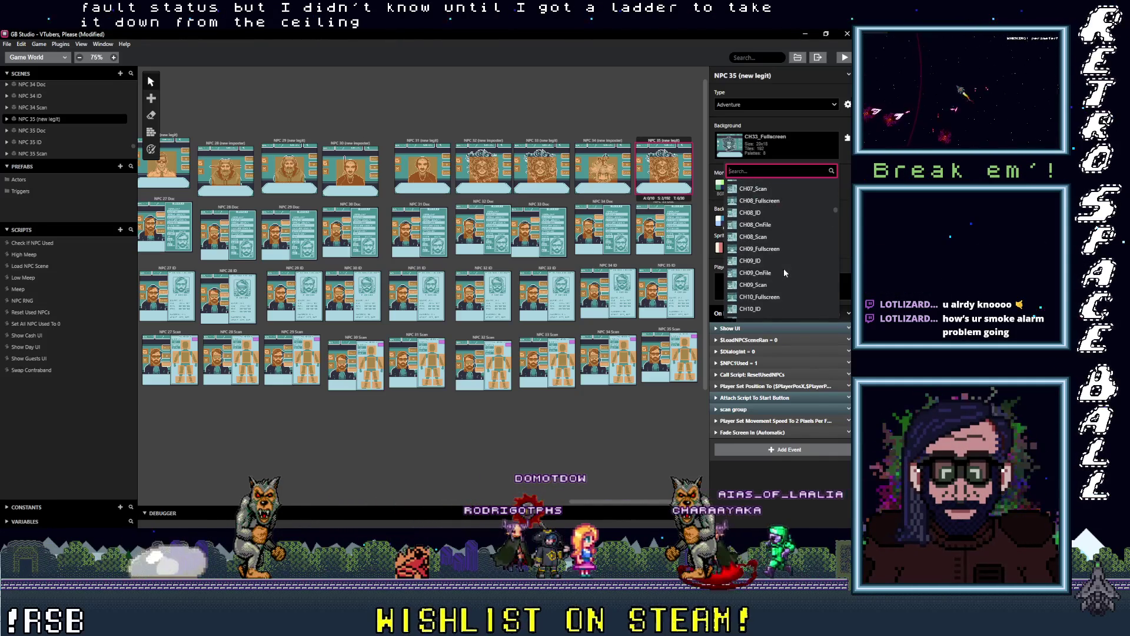
scroll(784, 272, down, 6)
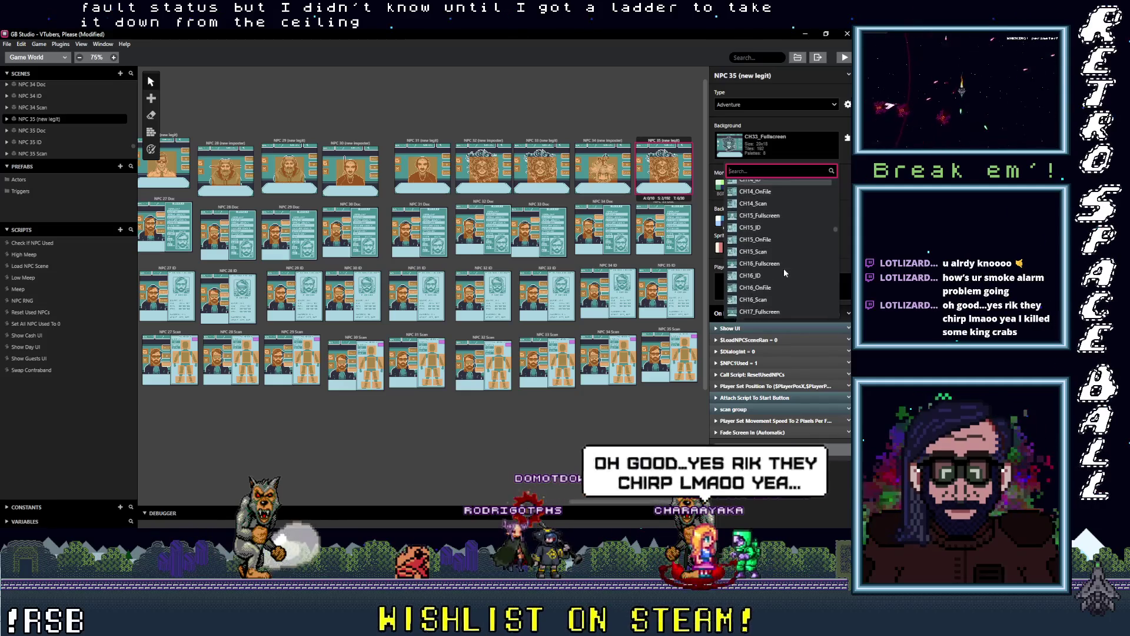
scroll(784, 271, down, 2)
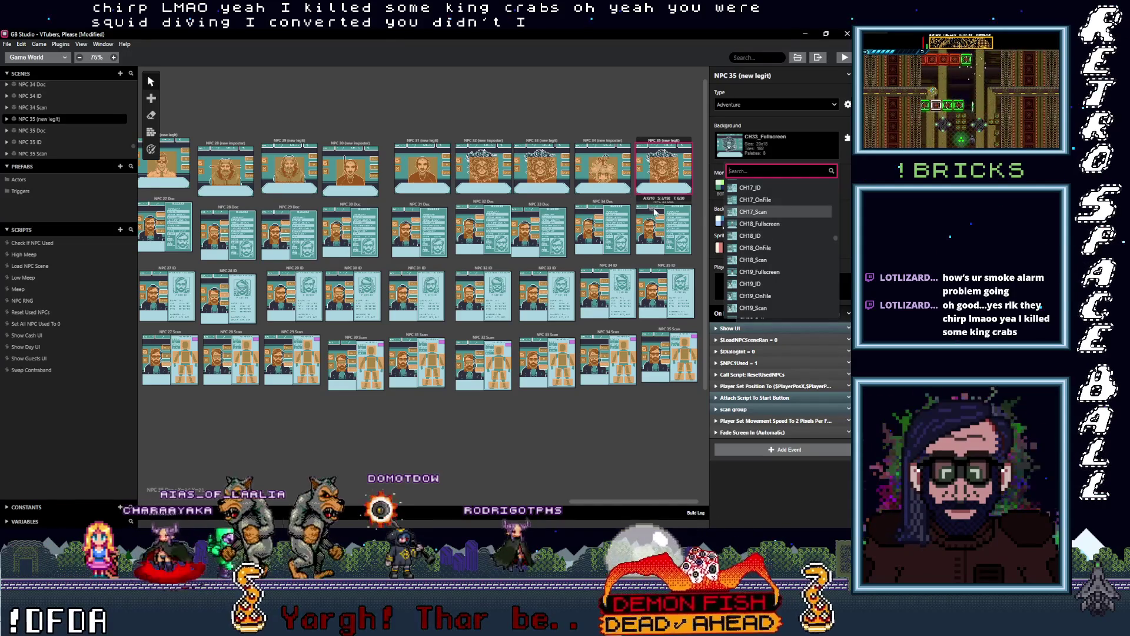
click(687, 203)
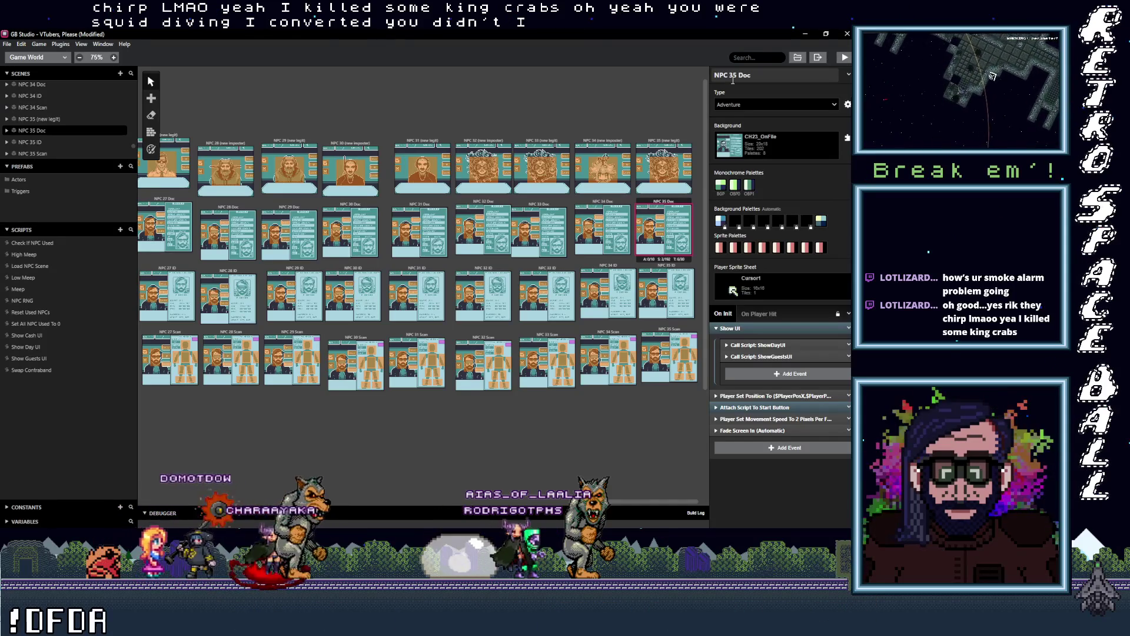
Set the NPC 35 (new legit) background to CH35_Fullscreen with automatic palettes.
click(664, 142)
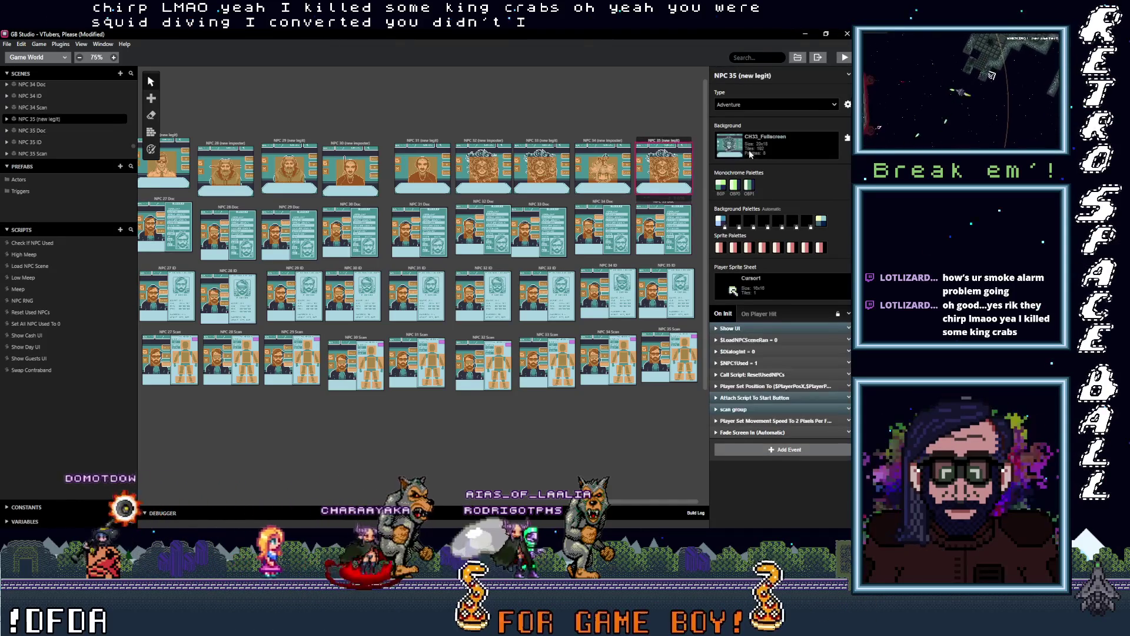
click(795, 145)
scroll(804, 273, down, 3)
scroll(797, 280, down, 5)
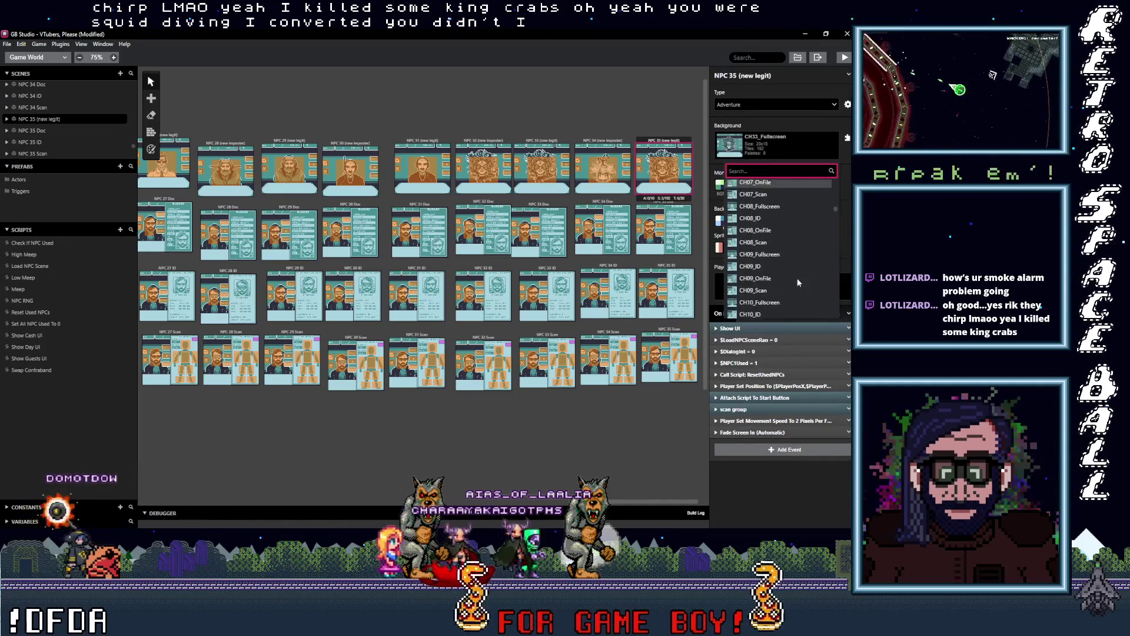
scroll(789, 283, down, 3)
scroll(788, 285, down, 5)
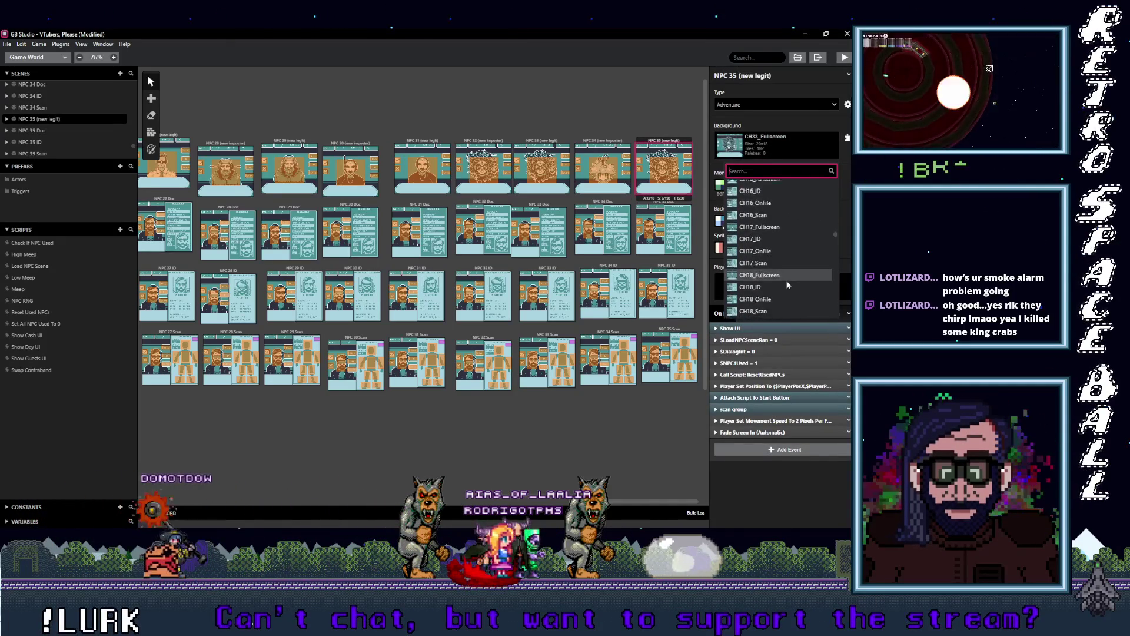
scroll(787, 284, down, 5)
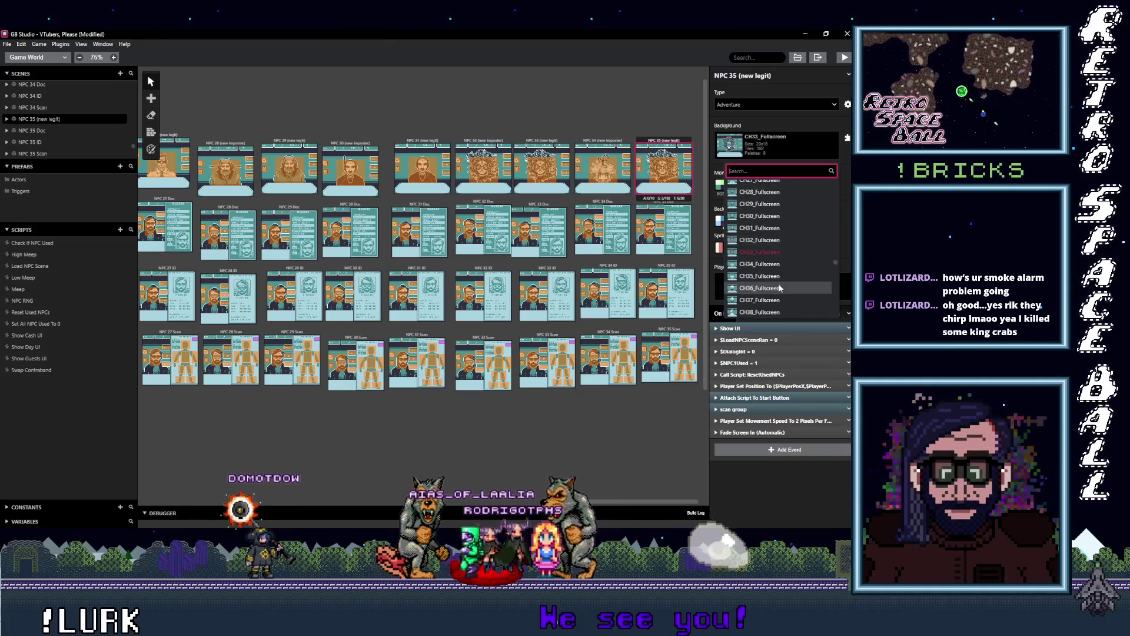
click(778, 276)
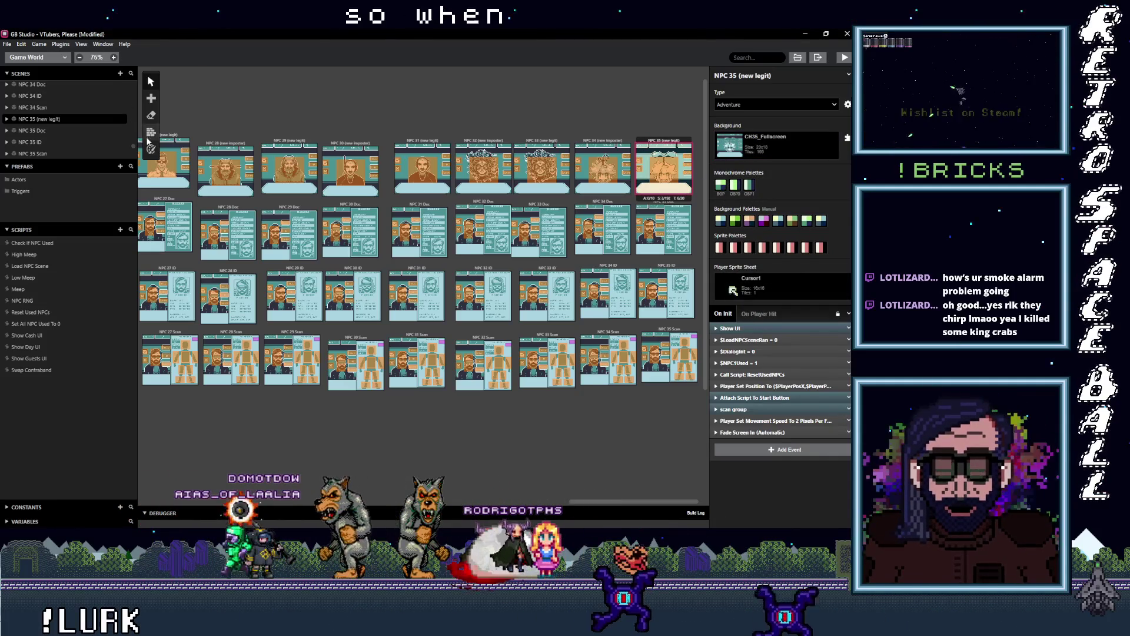
key(p)
click(385, 81)
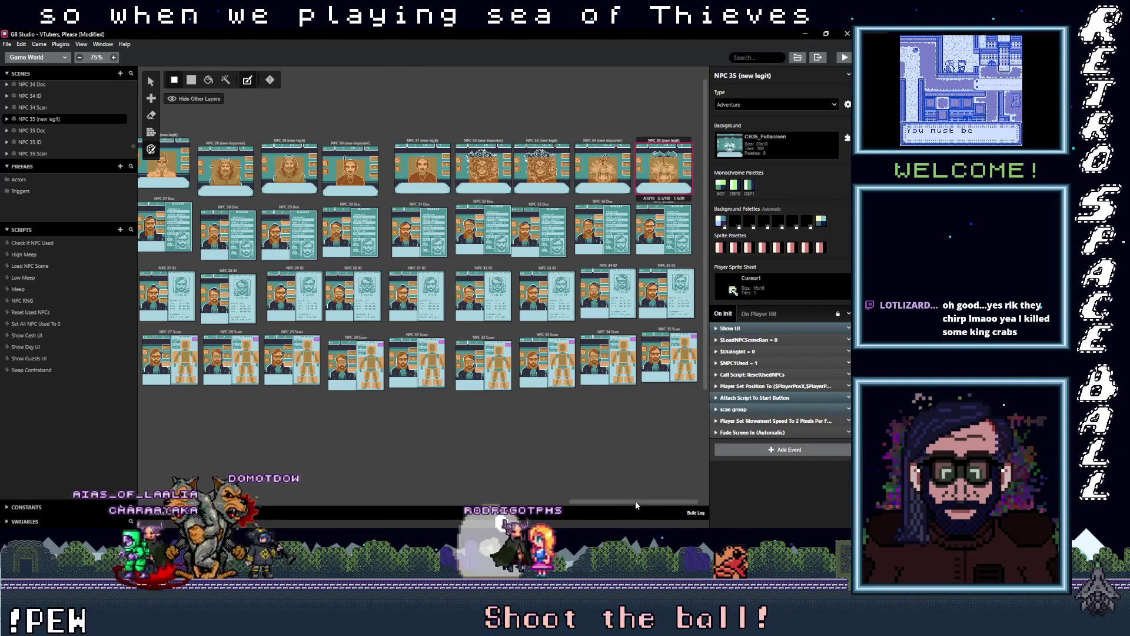
Duplicate NPC 34 (new imposter) and move the copy to the end of the top row.
scroll(635, 505, right, 1)
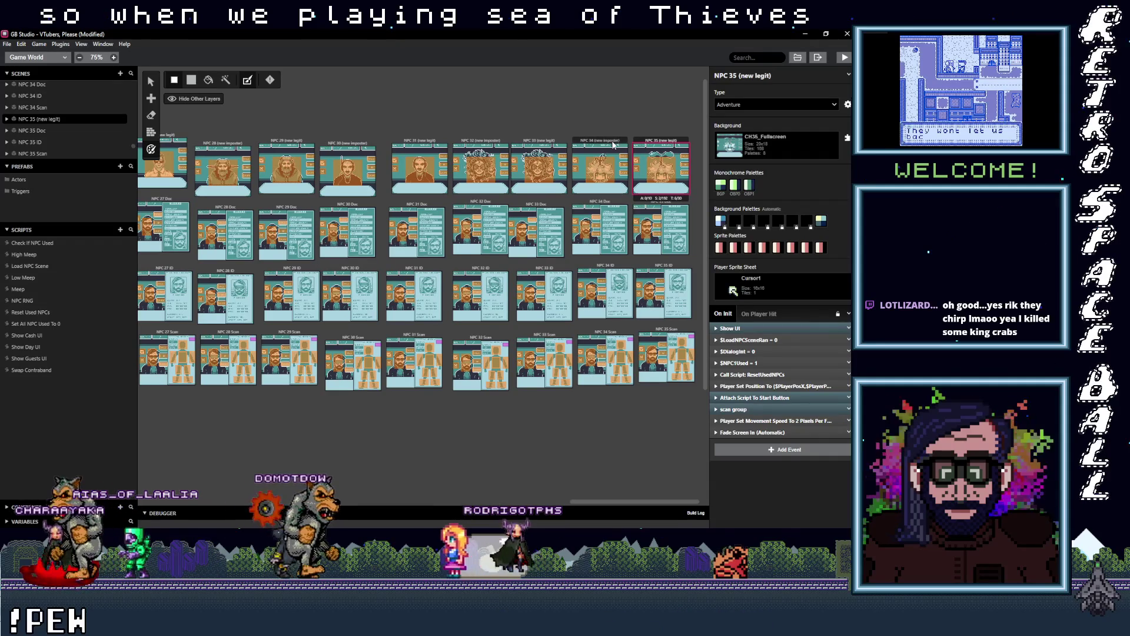
click(614, 159)
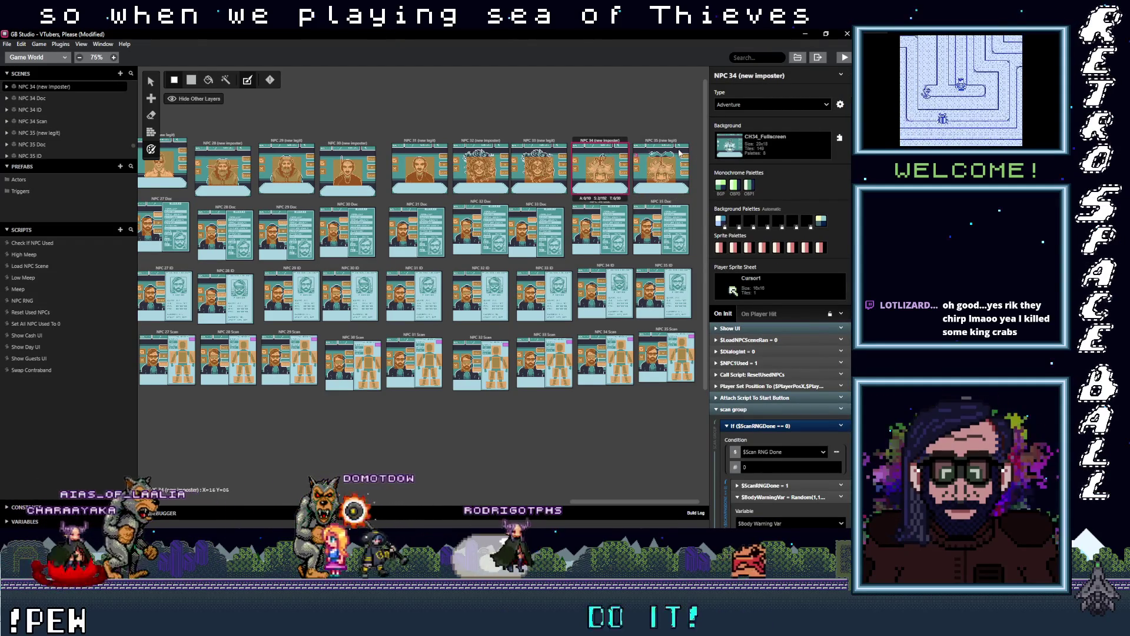
drag(680, 153, 696, 175)
key(ctrl+v)
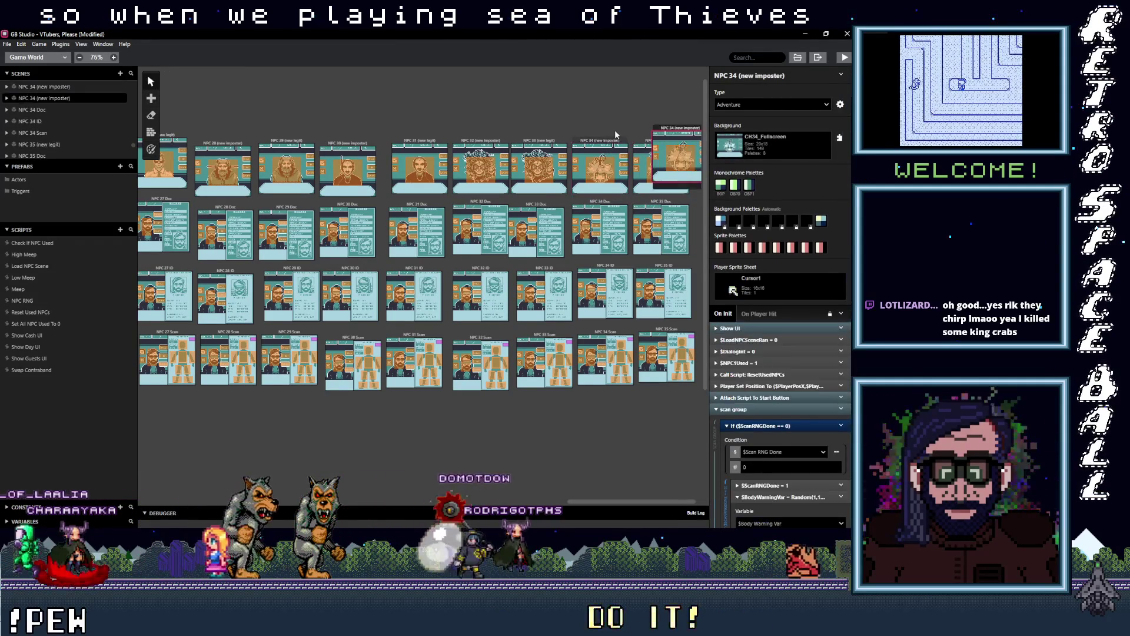
drag(662, 128, 702, 137)
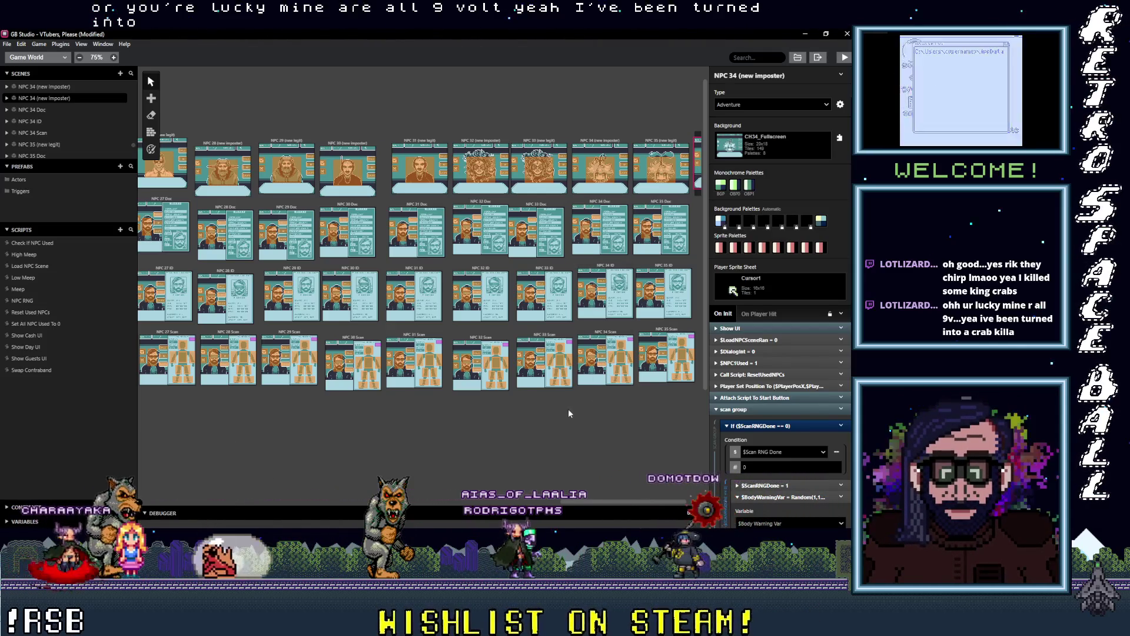
Place copies of NPC 34 Doc and NPC 34 ID at the ends of the second and third rows.
scroll(596, 153, right, 2)
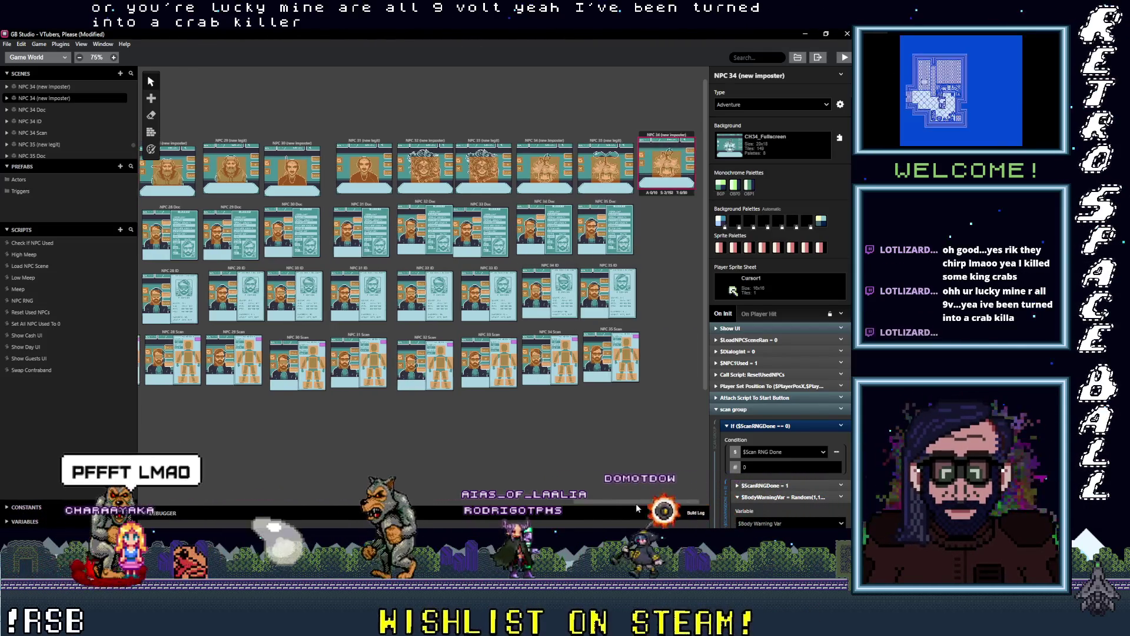
click(550, 203)
key(s)
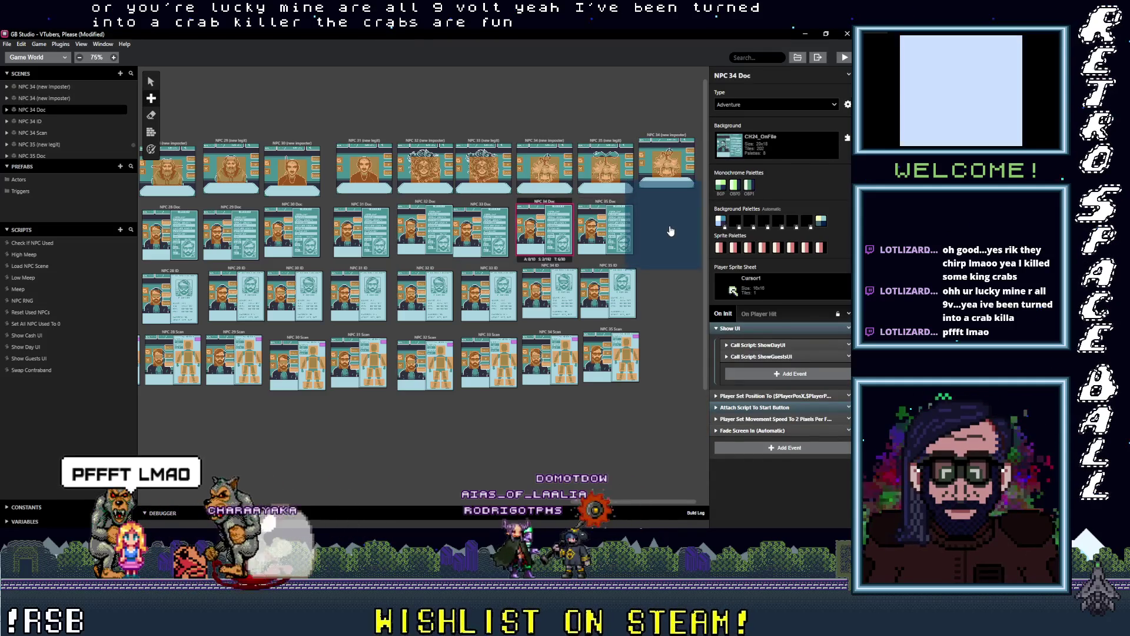
click(671, 231)
click(542, 268)
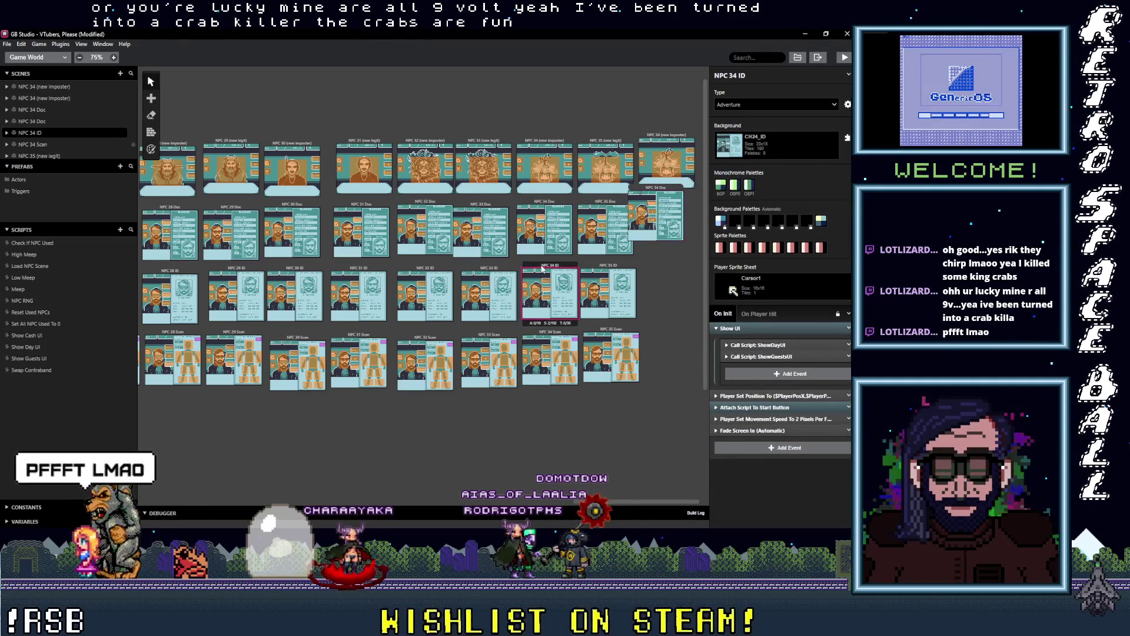
key(s)
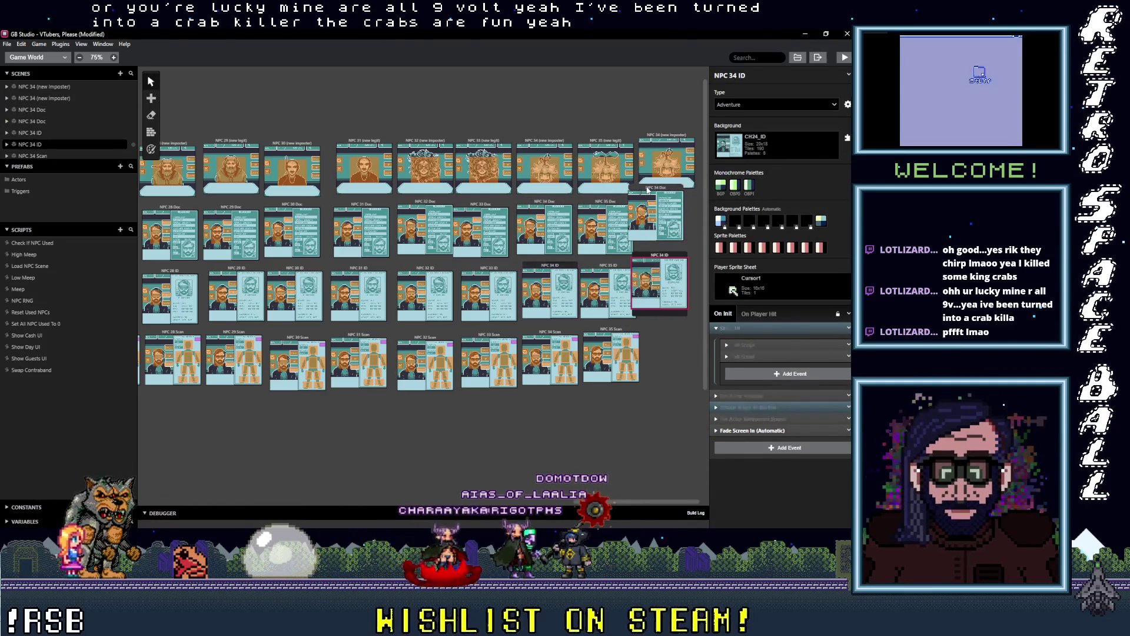
key(ctrl+v)
click(674, 233)
click(659, 263)
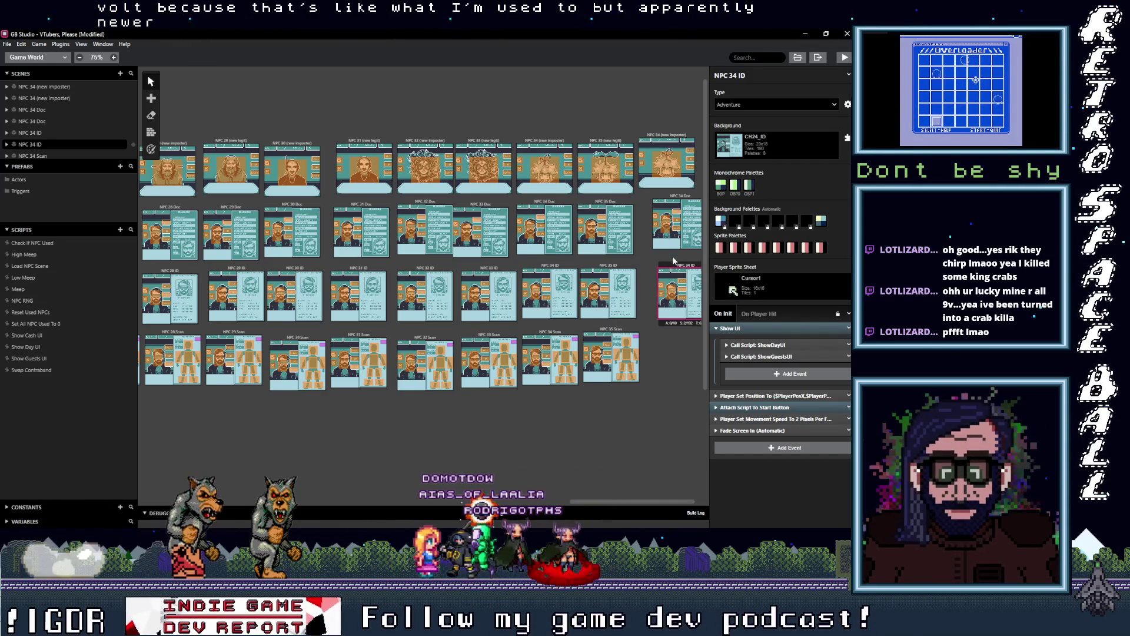
drag(672, 267, 665, 269)
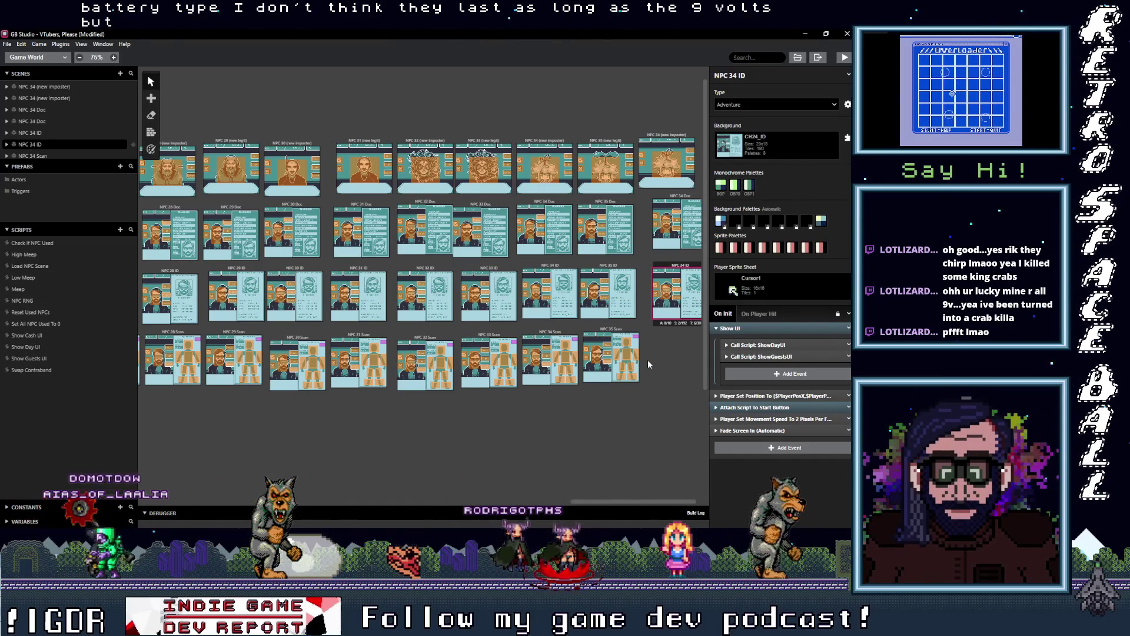
Duplicate NPC 34 Scan into the new column and line up the copied scenes.
click(553, 353)
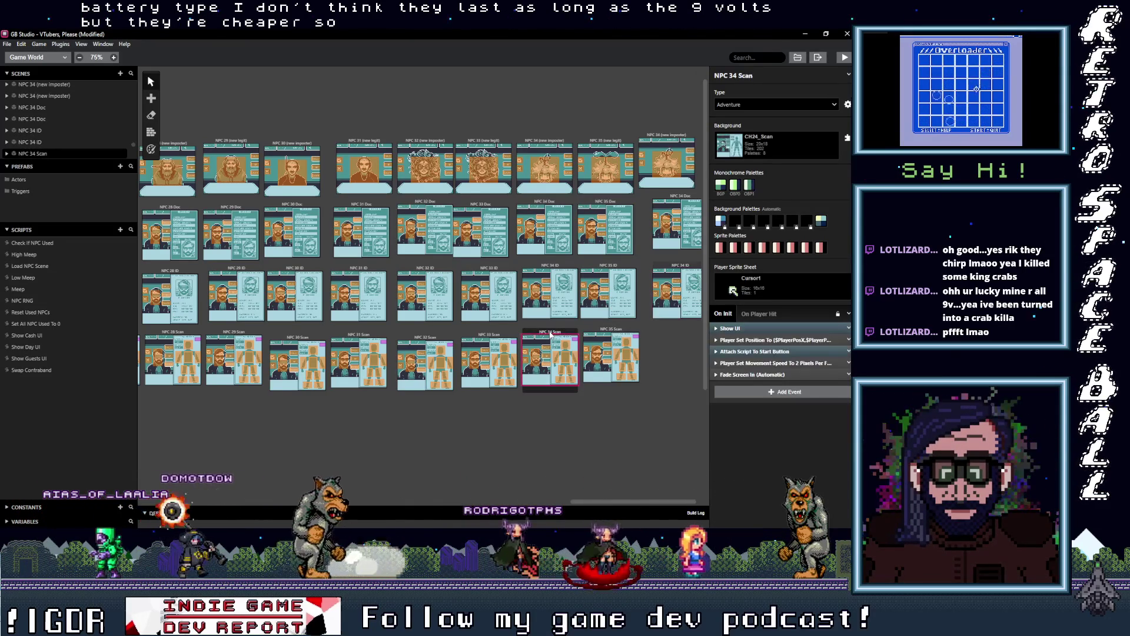
key(ctrl+v)
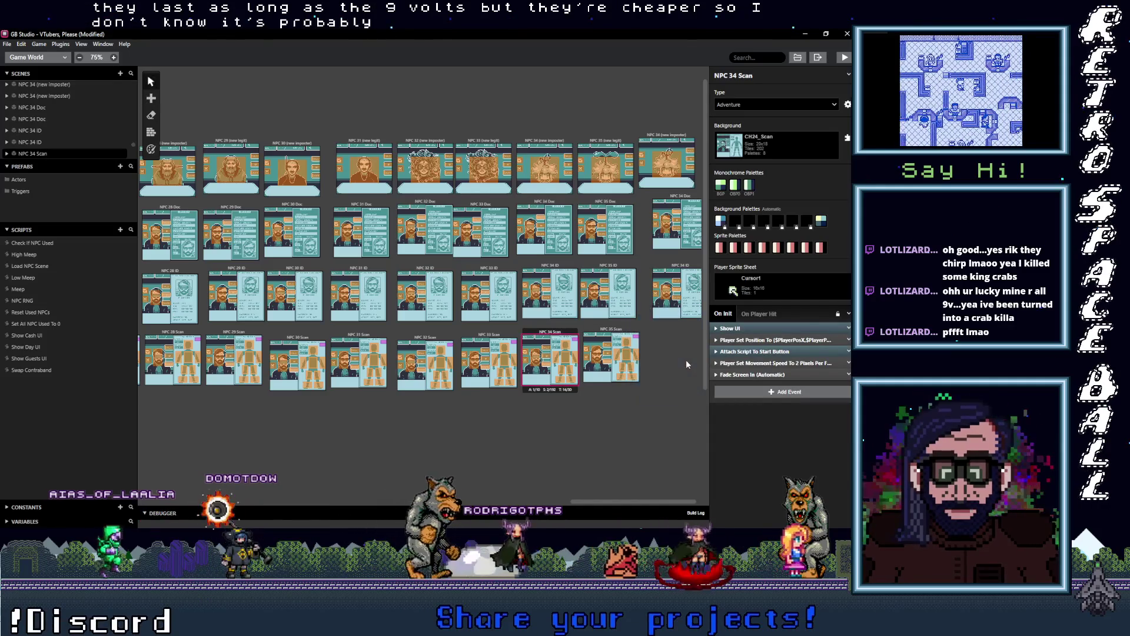
drag(665, 330, 675, 336)
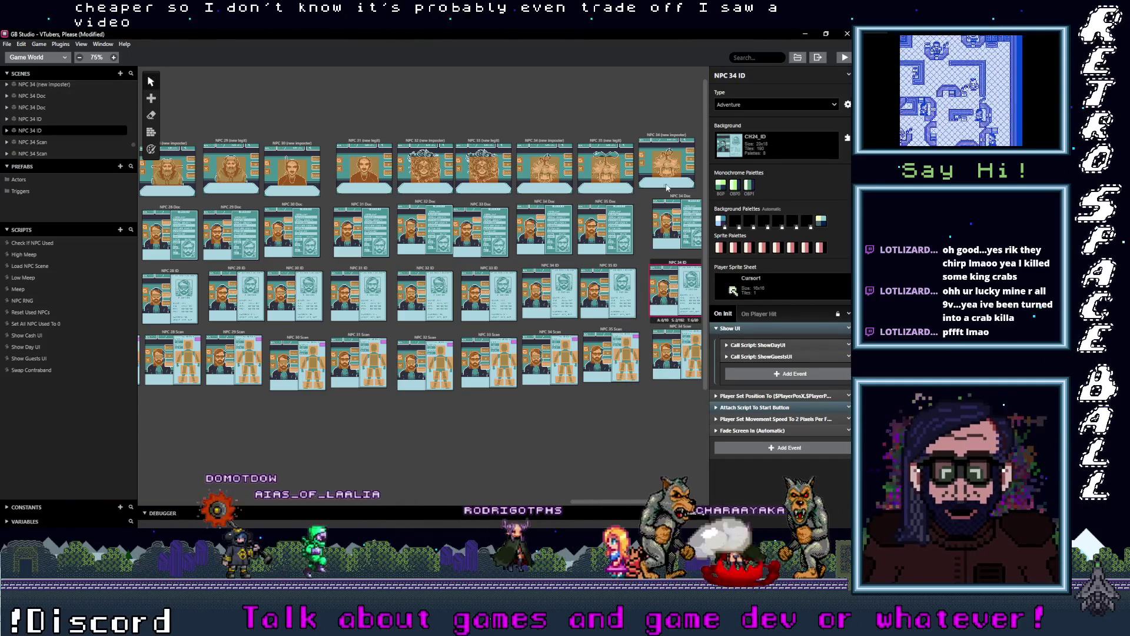
click(659, 201)
drag(659, 201, 656, 199)
click(659, 264)
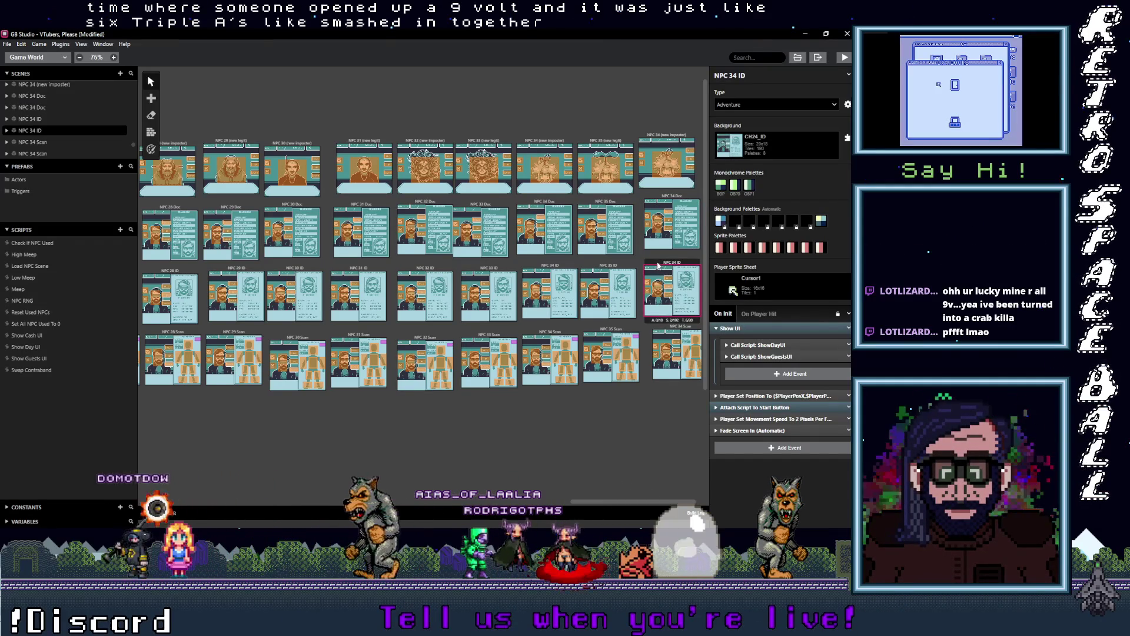
click(668, 331)
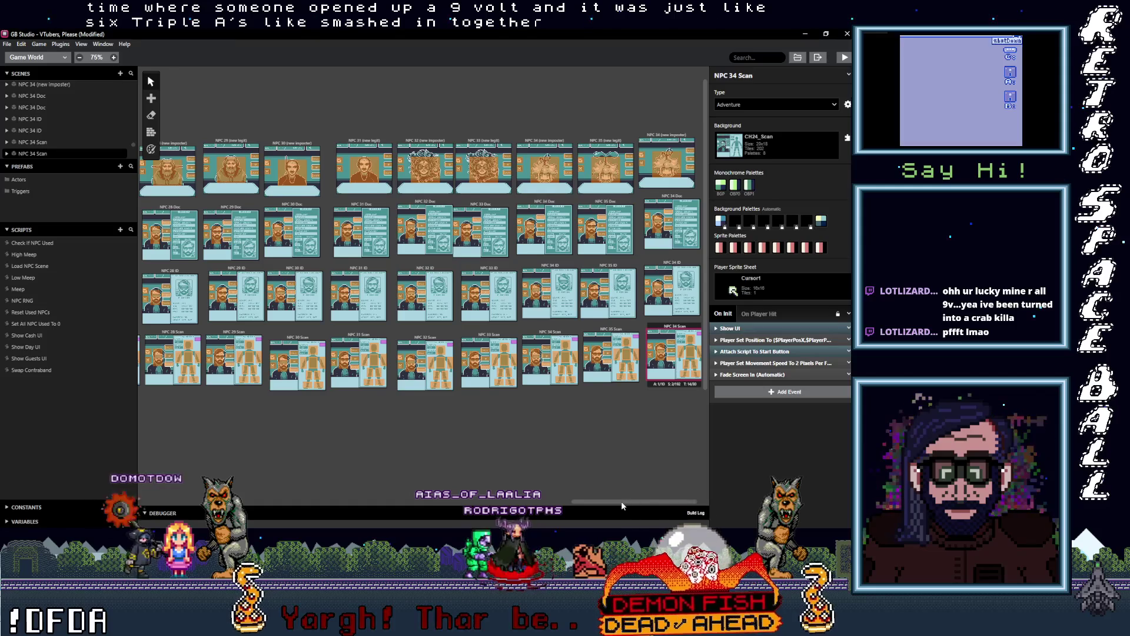
drag(620, 501, 680, 506)
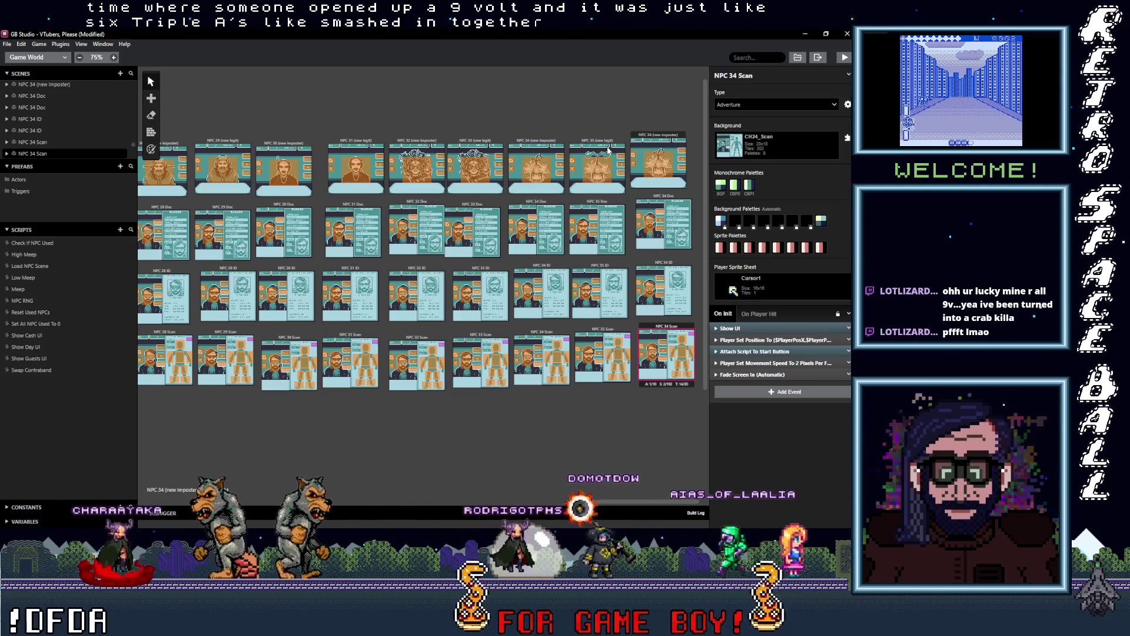
click(657, 138)
Change 4 to 6 in the copied imposter and Doc scene names, giving NPC 36 (new imposter) and NPC 36 Doc.
click(736, 76)
key(BackSpace)
text(6)
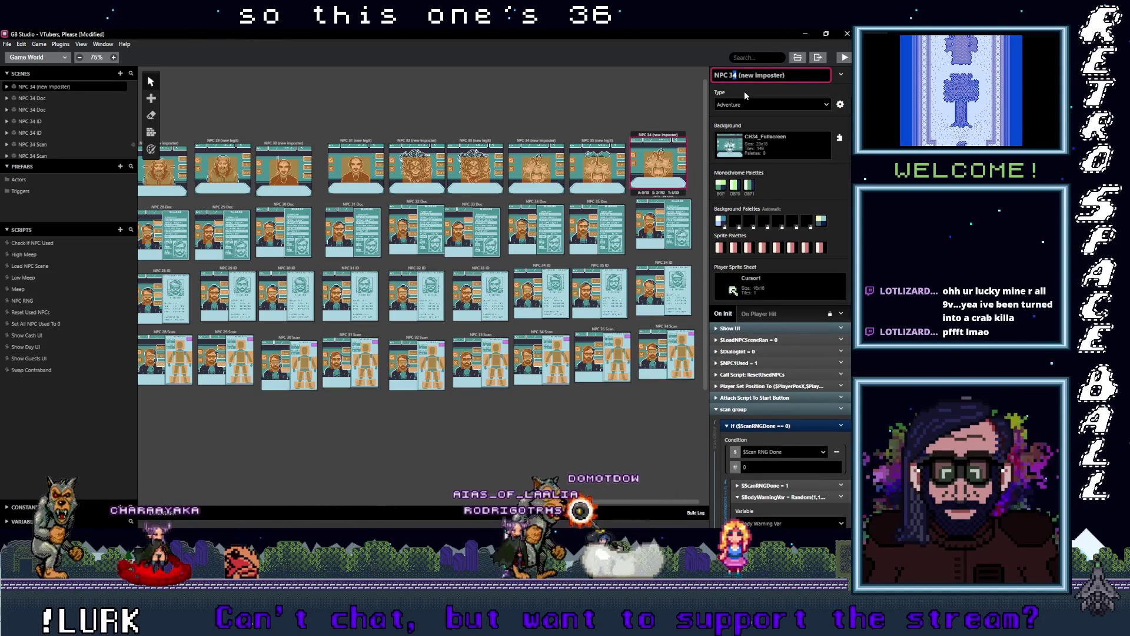
click(672, 208)
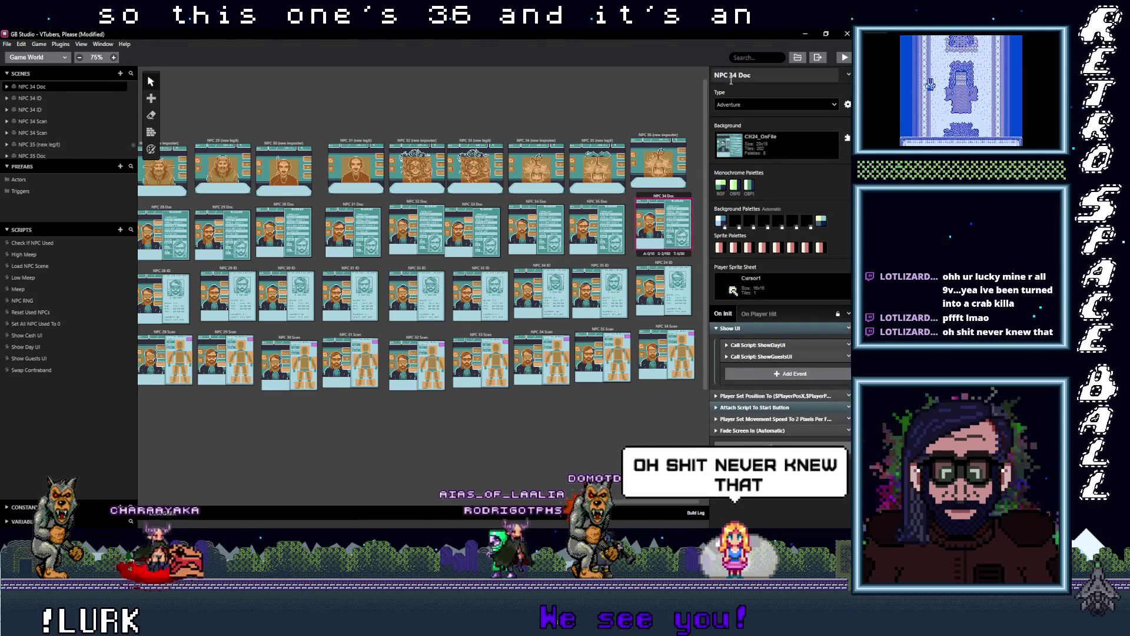
click(737, 75)
key(BackSpace)
text(6)
Renumber the copied ID and Scan scenes to NPC 36 ID and NPC 36 Scan.
click(663, 289)
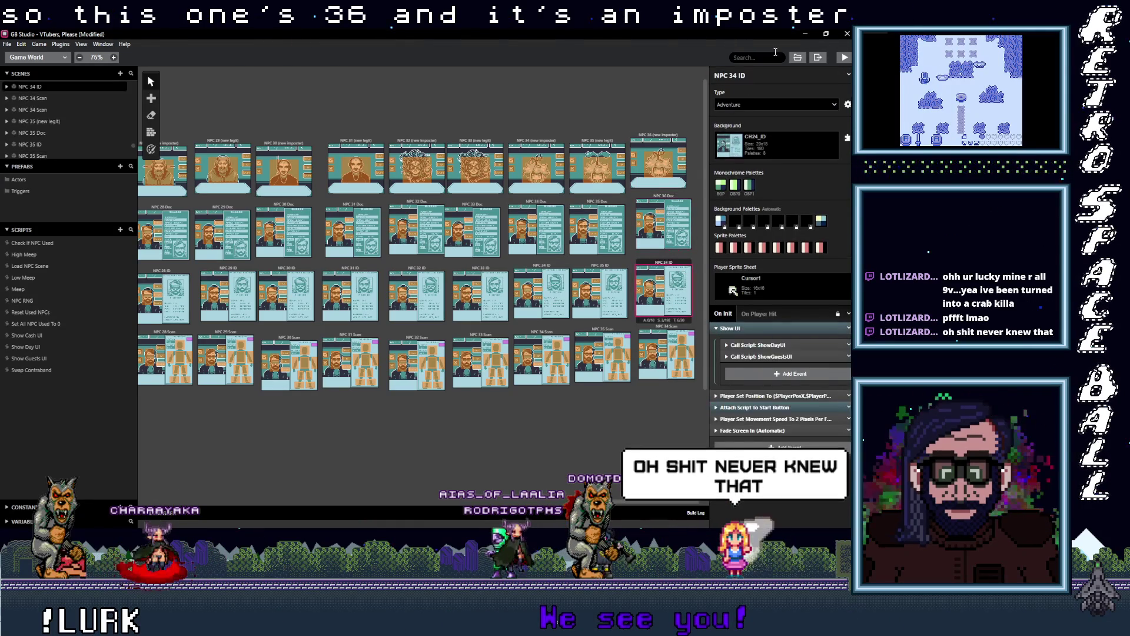
click(736, 76)
key(BackSpace)
text(6)
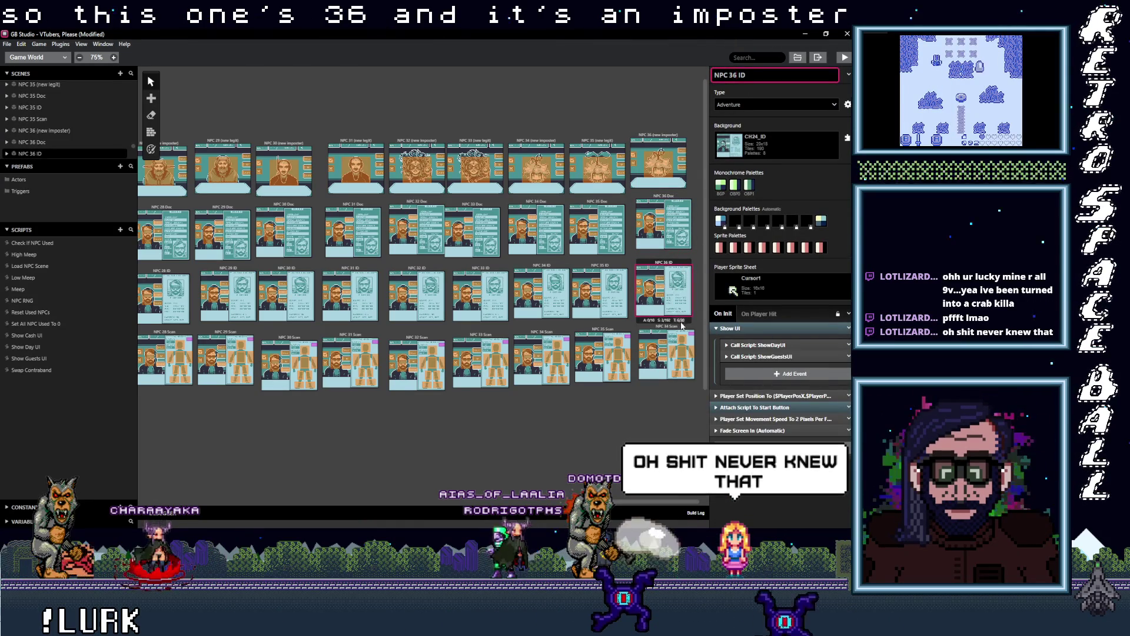
click(666, 353)
click(737, 75)
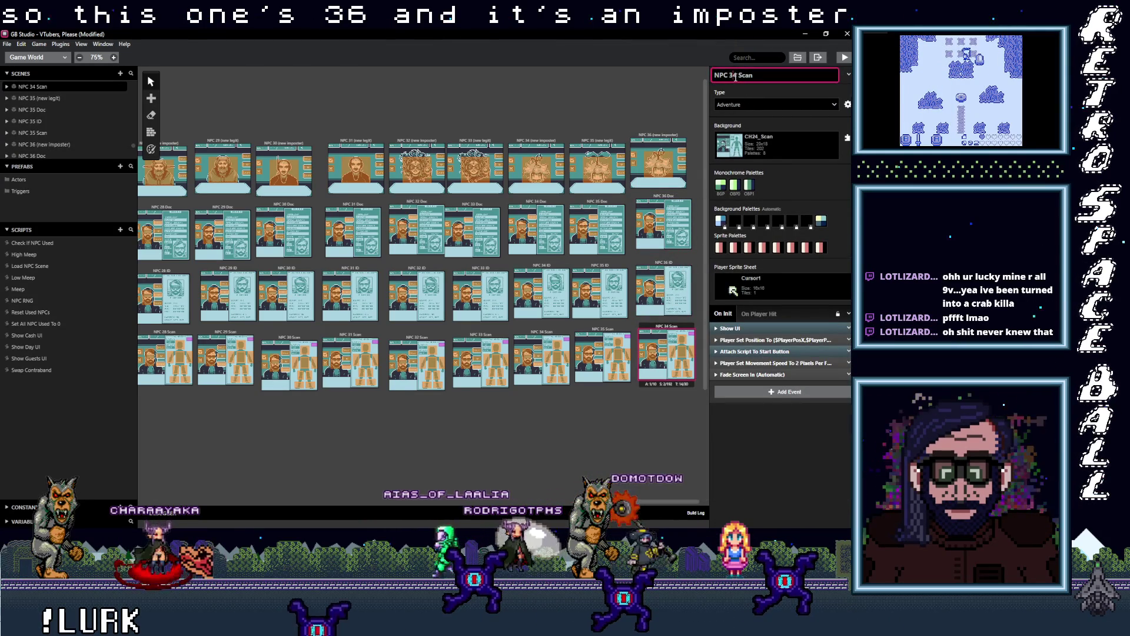
key(BackSpace)
text(6)
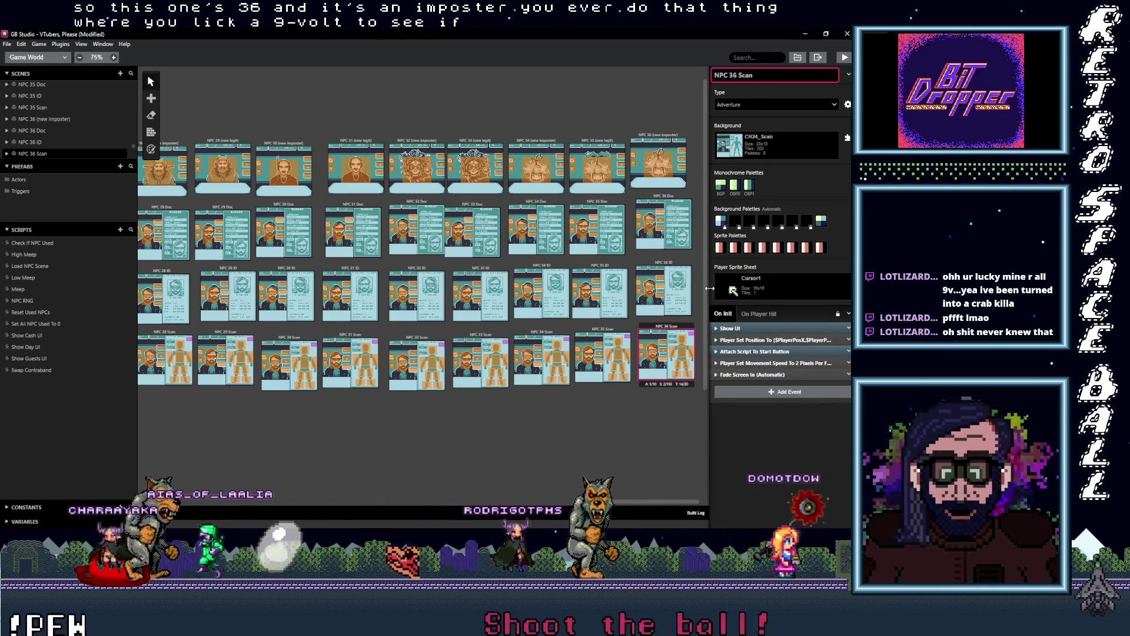
Deselect all scenes to show the project settings and widen the world canvas.
click(655, 420)
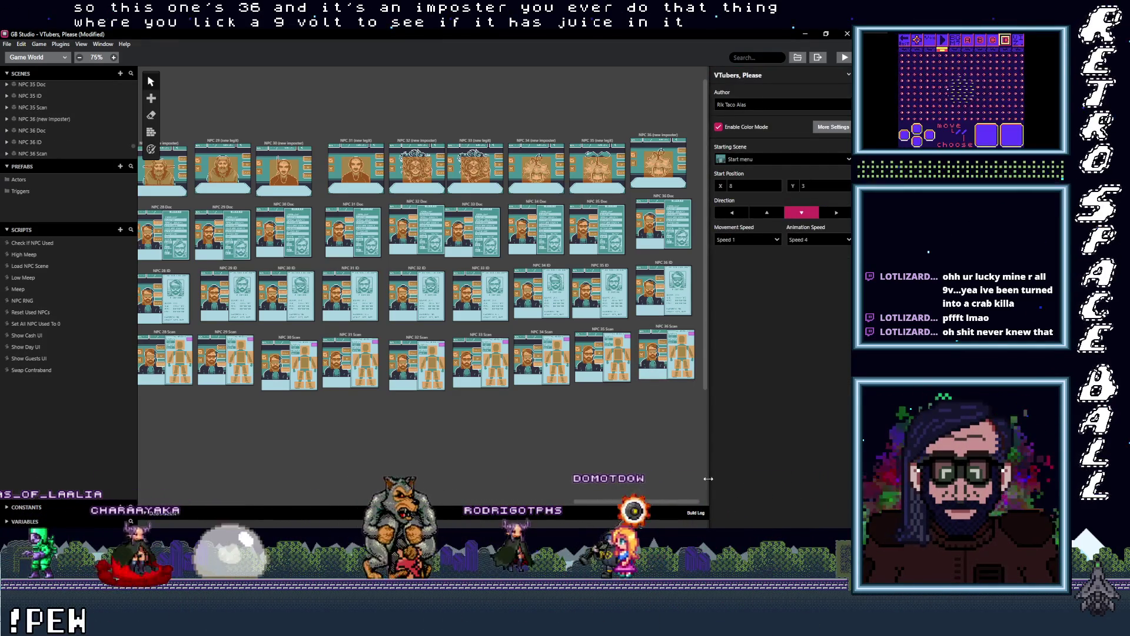
drag(709, 479, 709, 478)
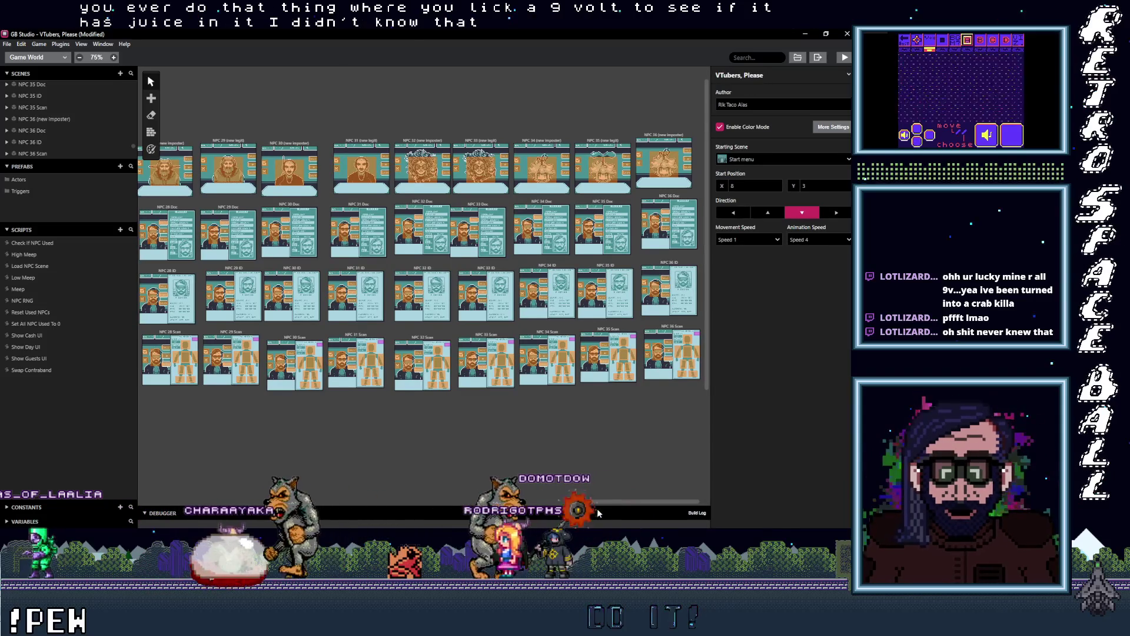
drag(598, 503, 616, 504)
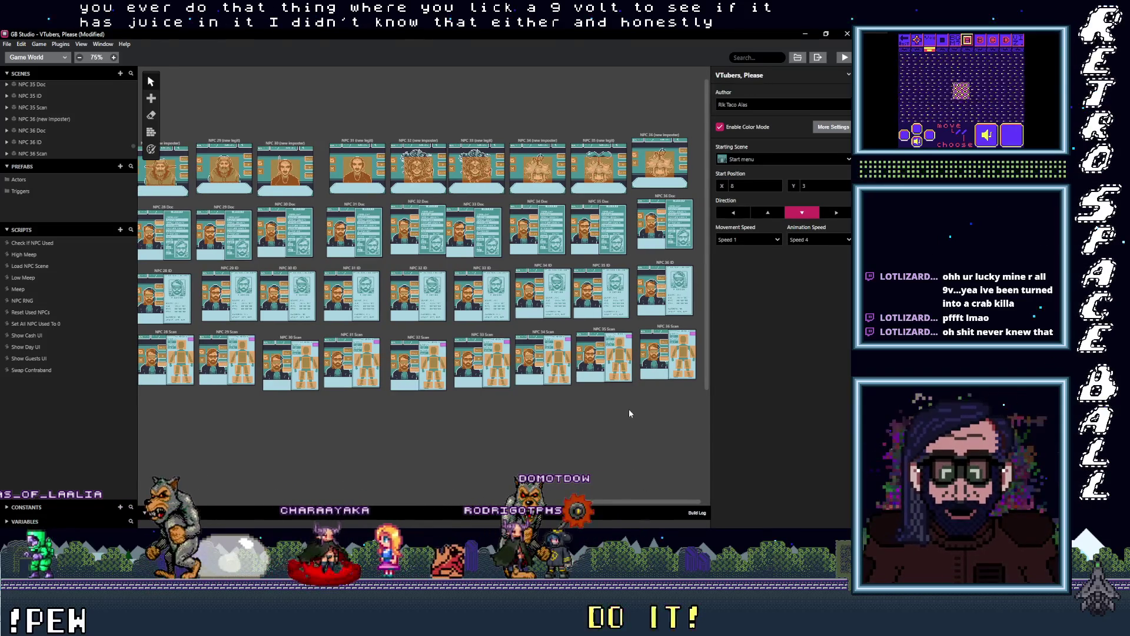
scroll(548, 419, up, 1)
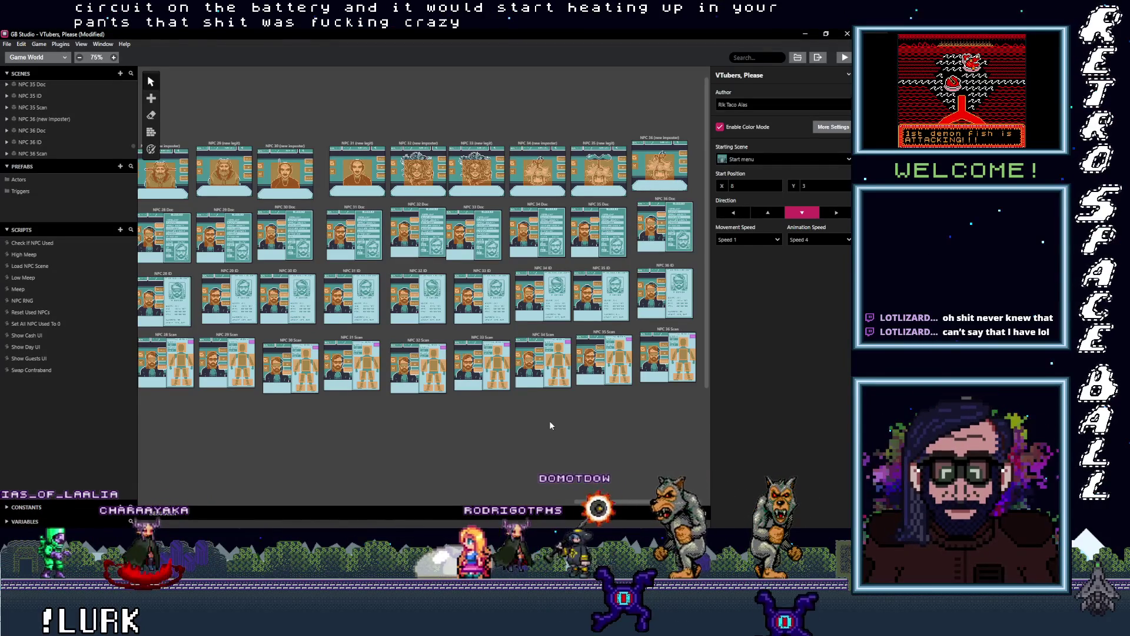
click(662, 140)
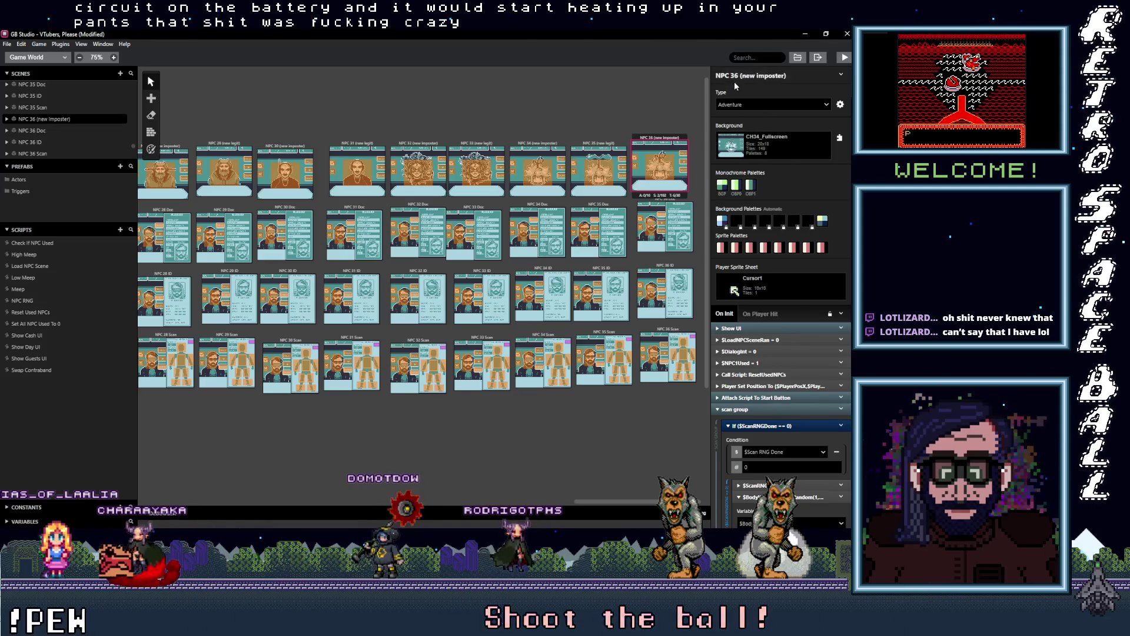
Replace the NPC 36 (new imposter) background CH34_Fullscreen with CH36_Fullscreen.
click(790, 146)
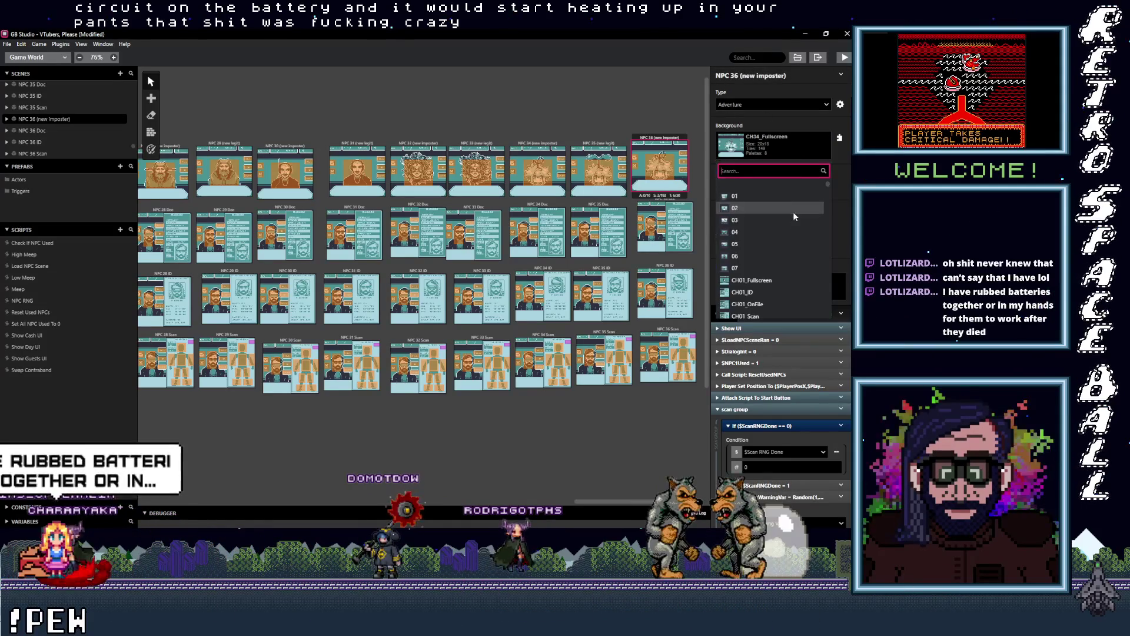
scroll(784, 270, down, 3)
scroll(784, 271, down, 3)
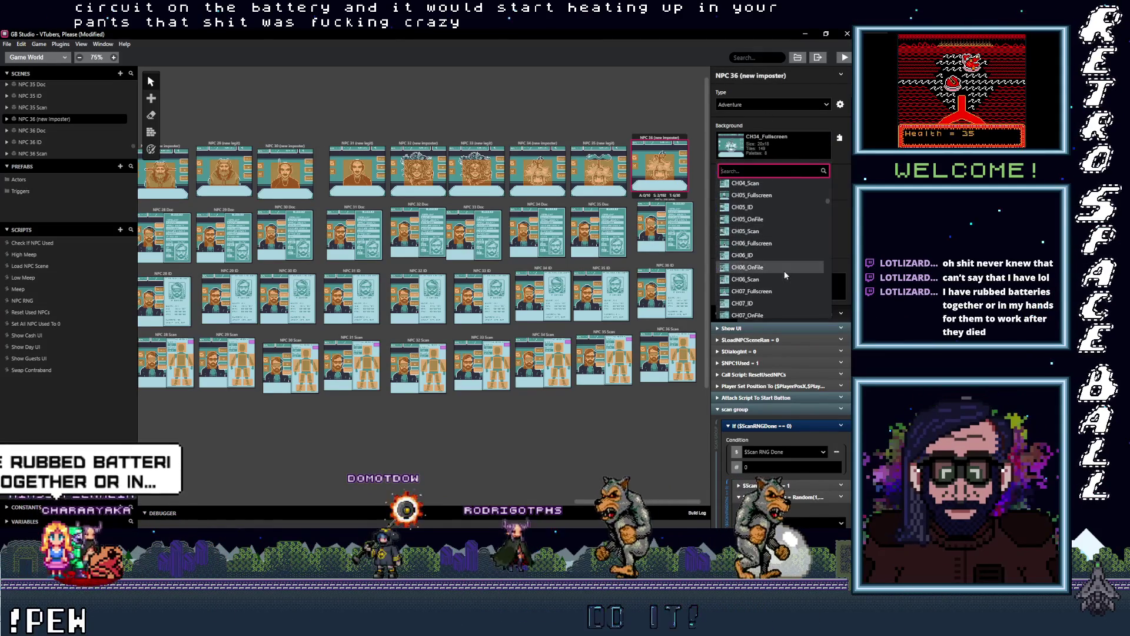
scroll(784, 271, down, 6)
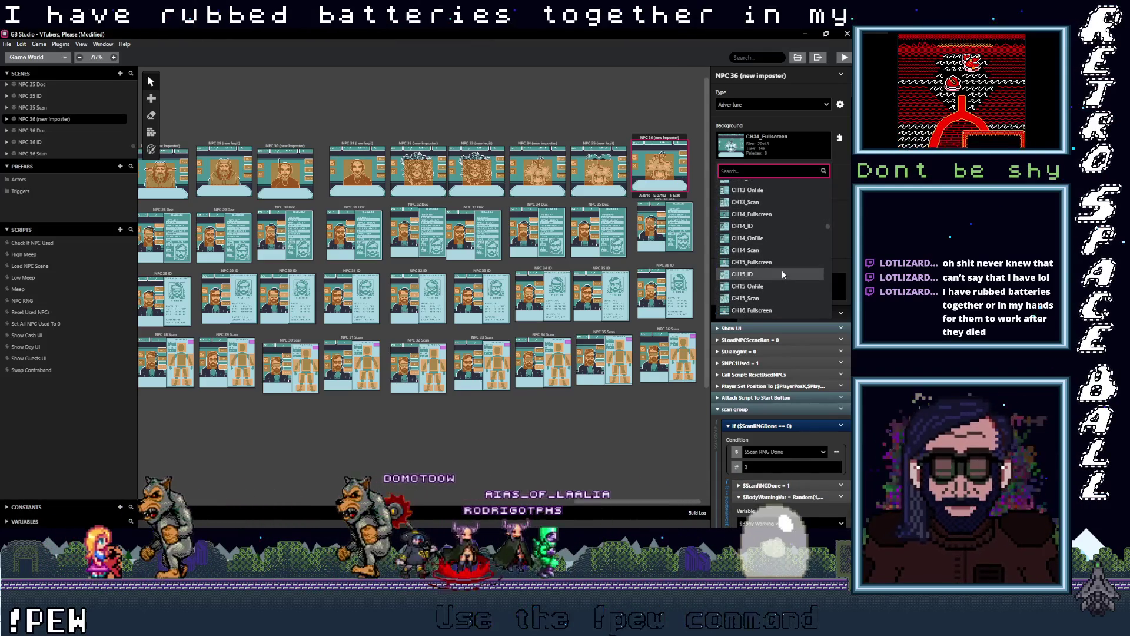
scroll(782, 273, down, 1)
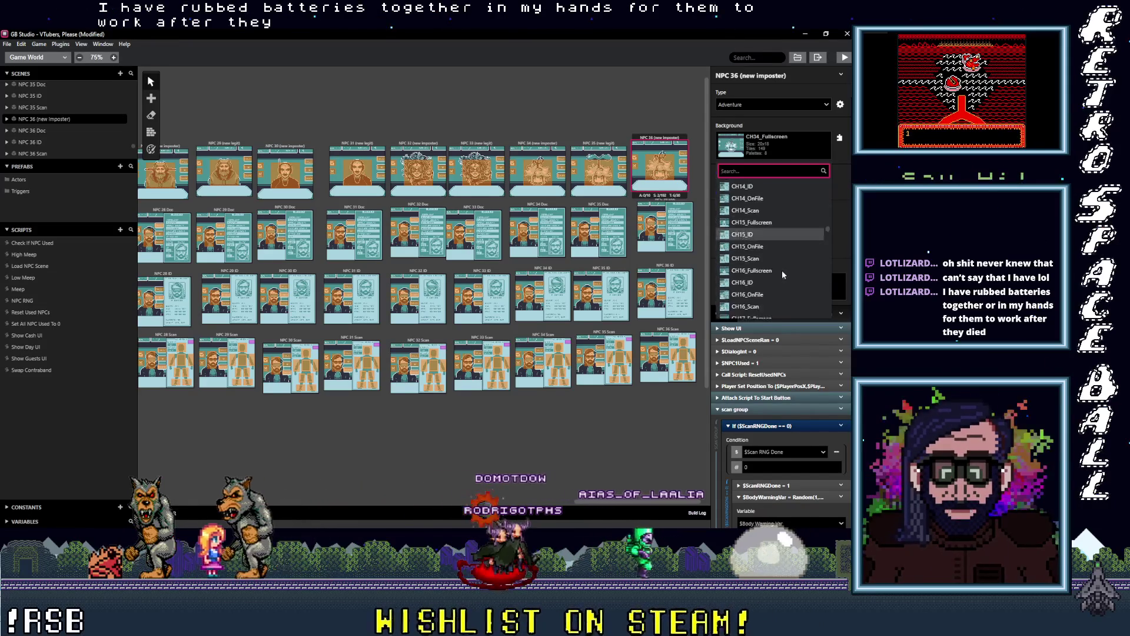
scroll(782, 270, down, 6)
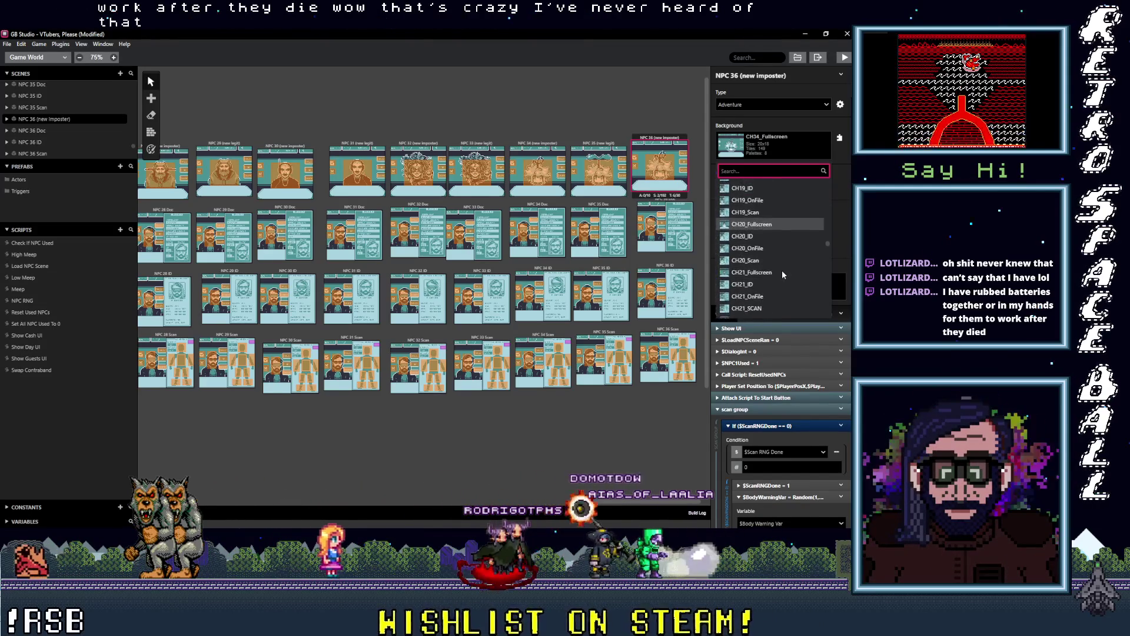
scroll(782, 274, down, 8)
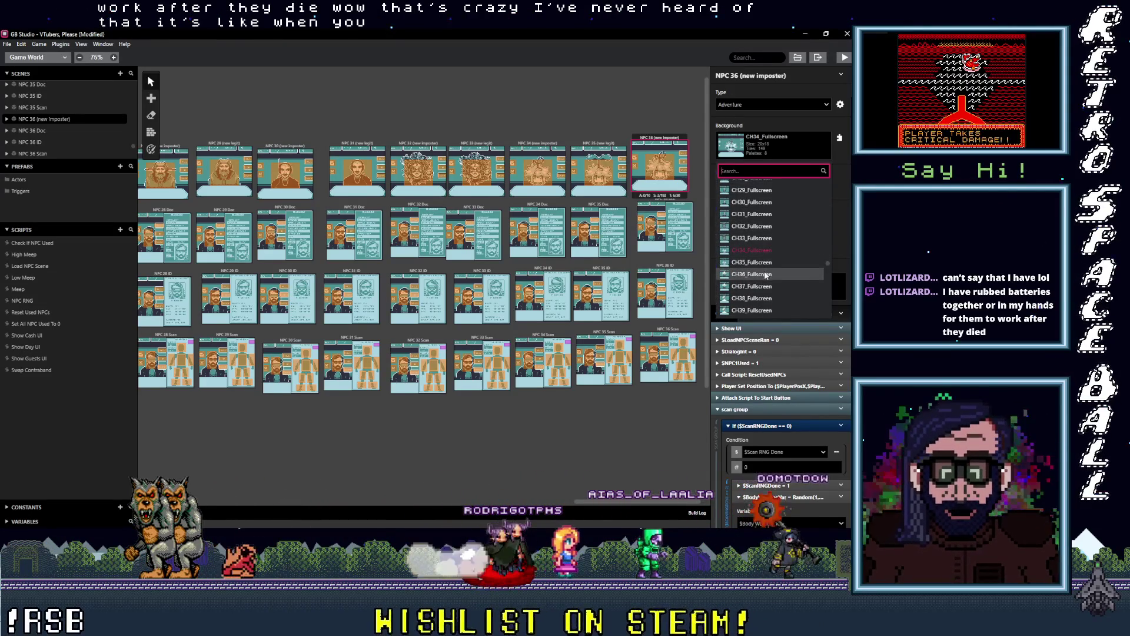
click(764, 274)
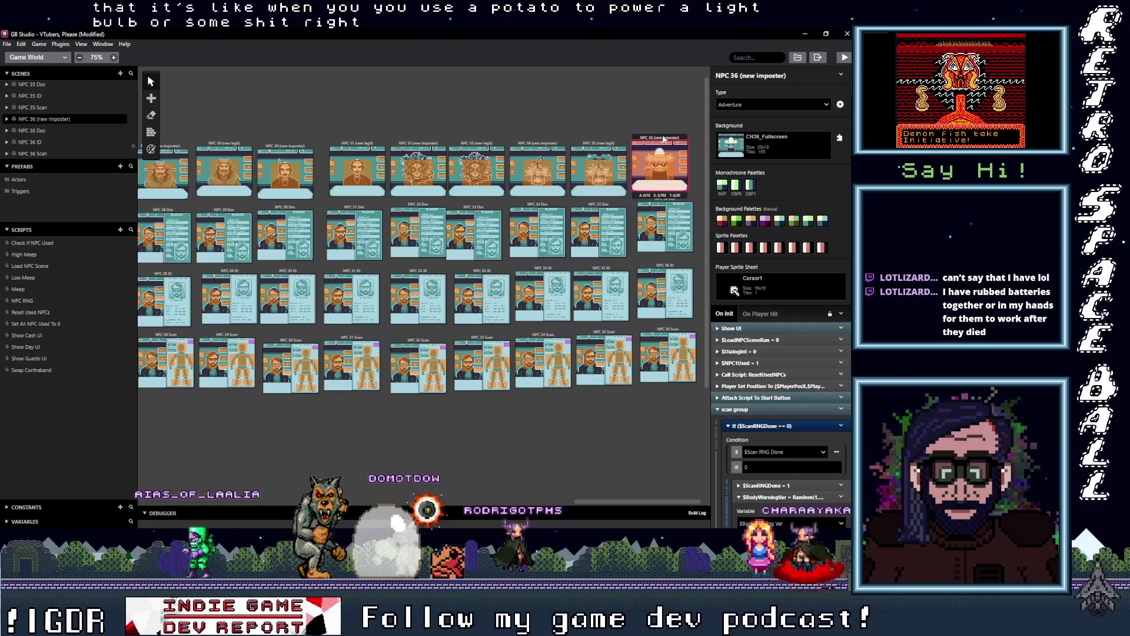
Set the background palettes to Automatic, then duplicate the NPC 35 (new legit) and Doc scenes.
click(150, 149)
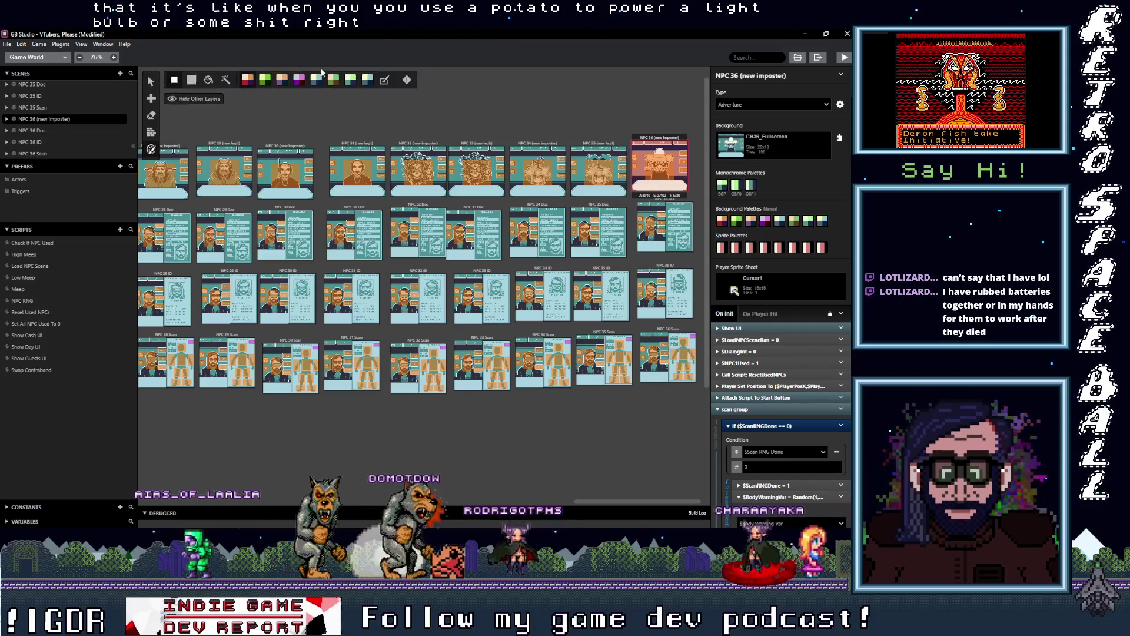
click(383, 79)
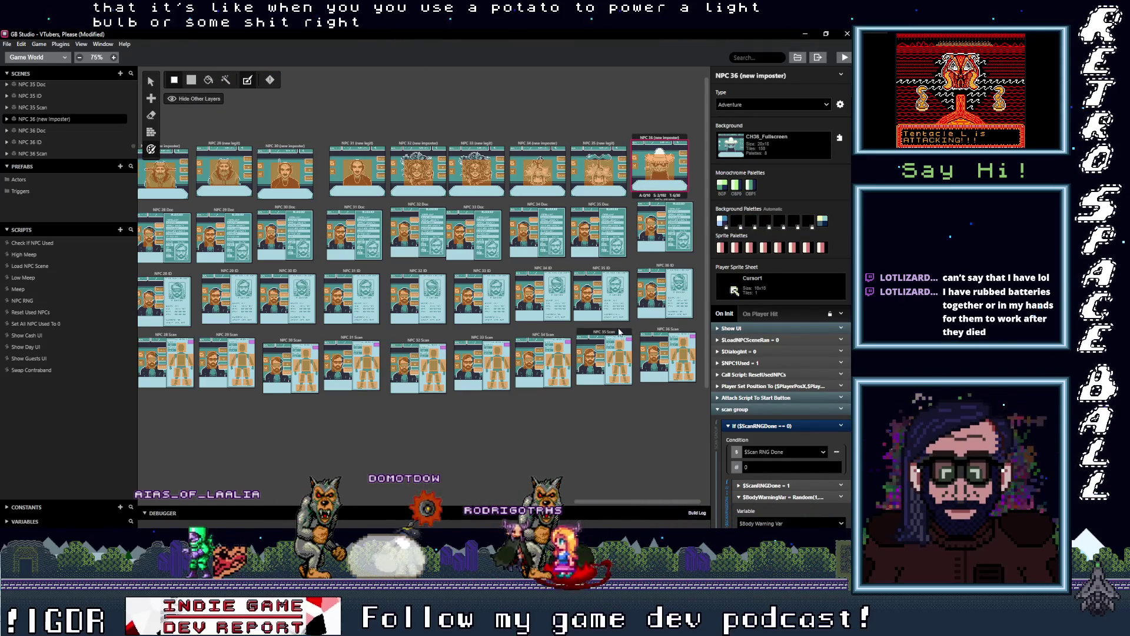
click(600, 144)
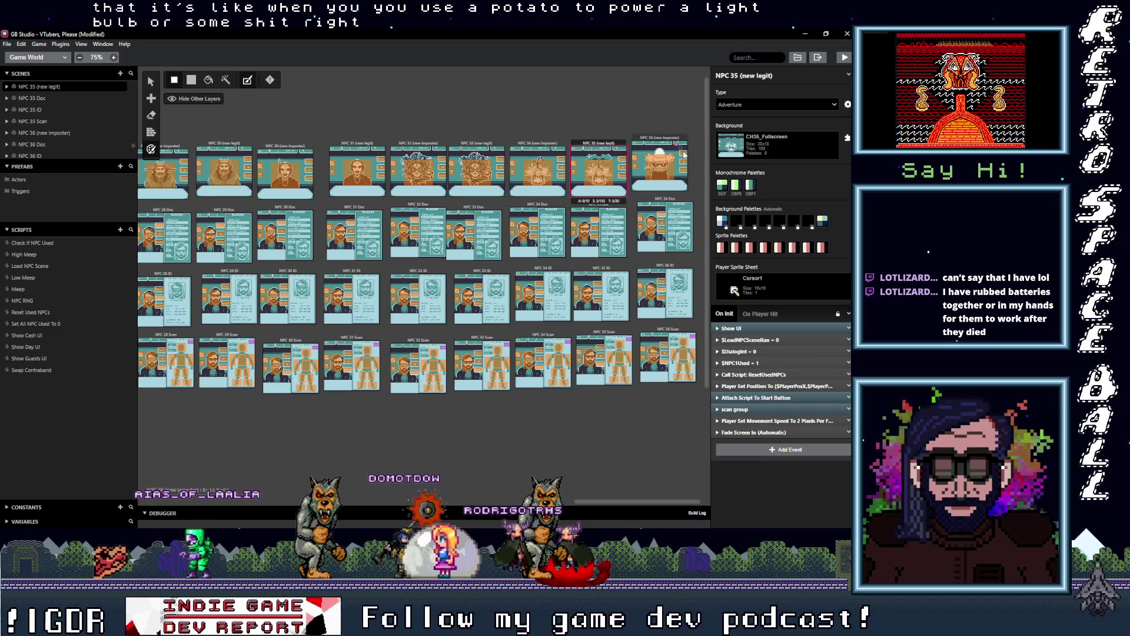
drag(684, 154, 702, 171)
key(ctrl+v)
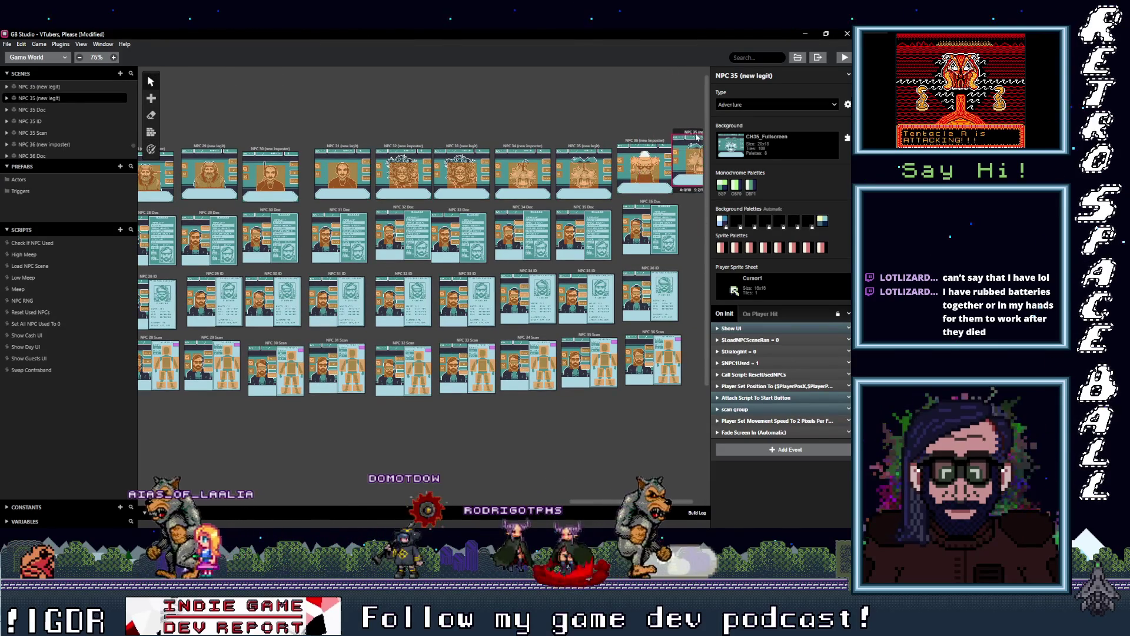
click(591, 211)
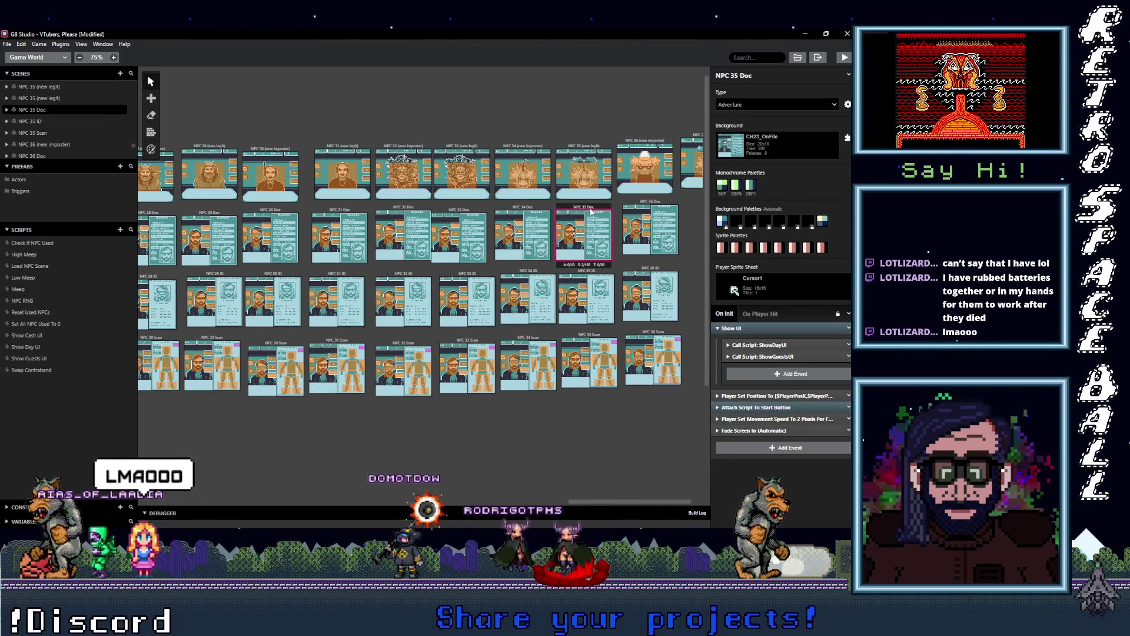
key(ctrl+v)
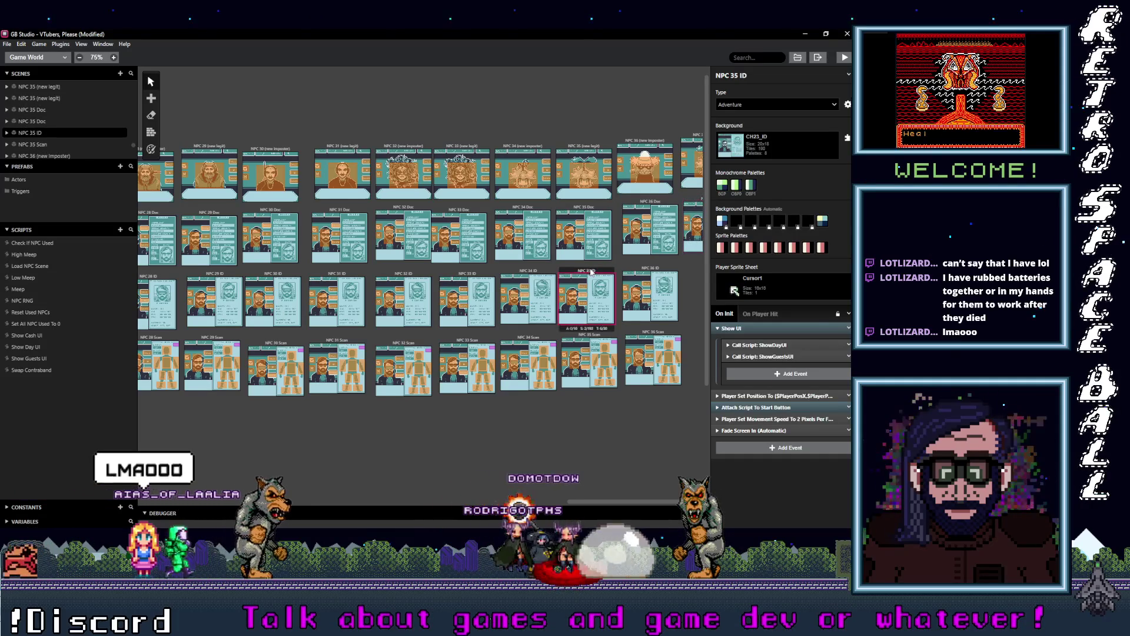
Copy NPC 35 ID and NPC 35 Scan, placing the duplicates at the world's right end.
click(589, 297)
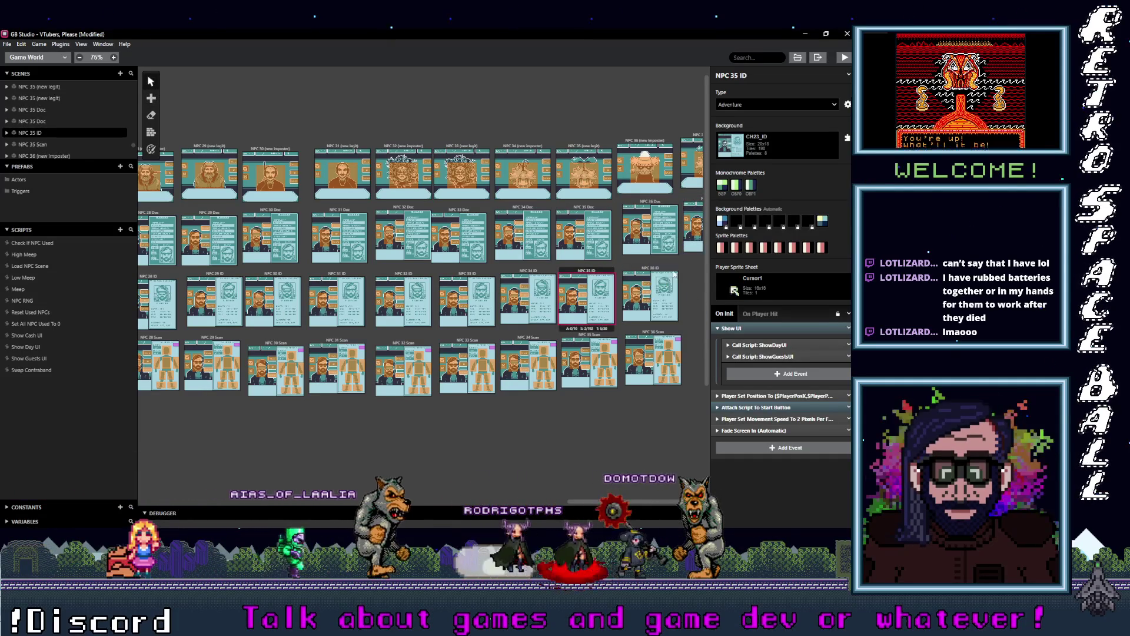
key(ctrl+c)
key(ctrl+v)
drag(658, 253, 695, 262)
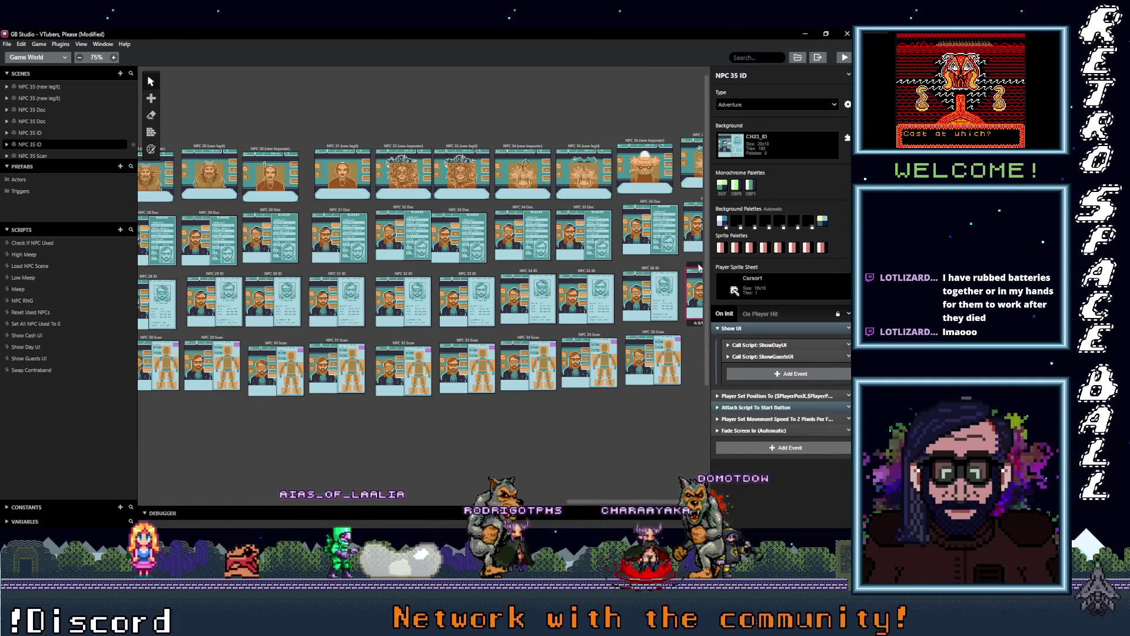
click(585, 337)
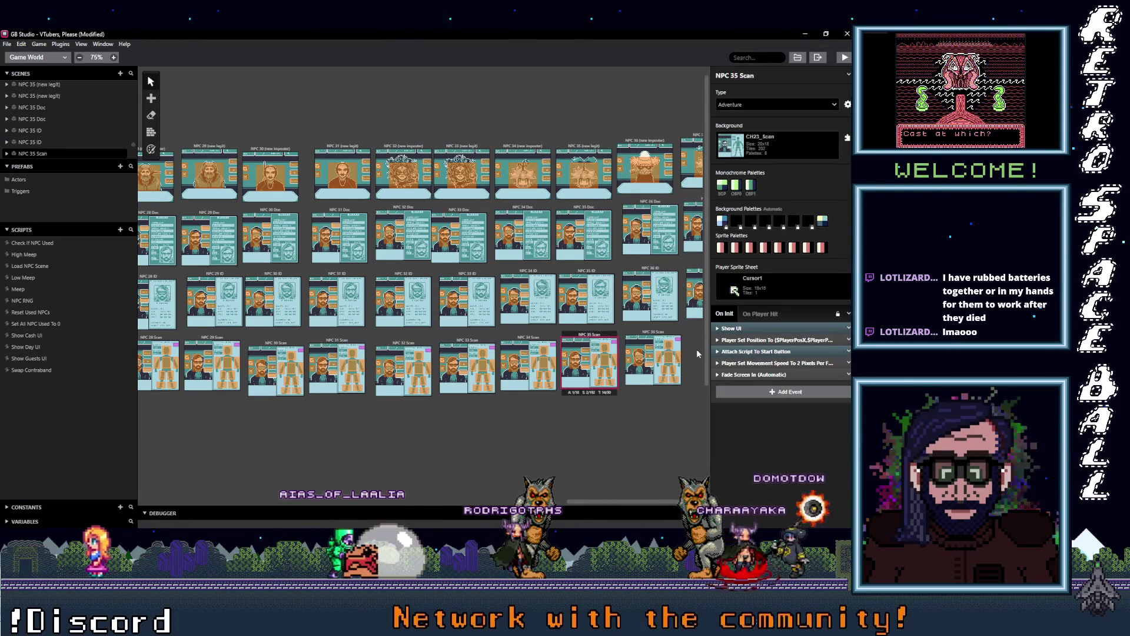
key(ctrl+c)
key(ctrl+v)
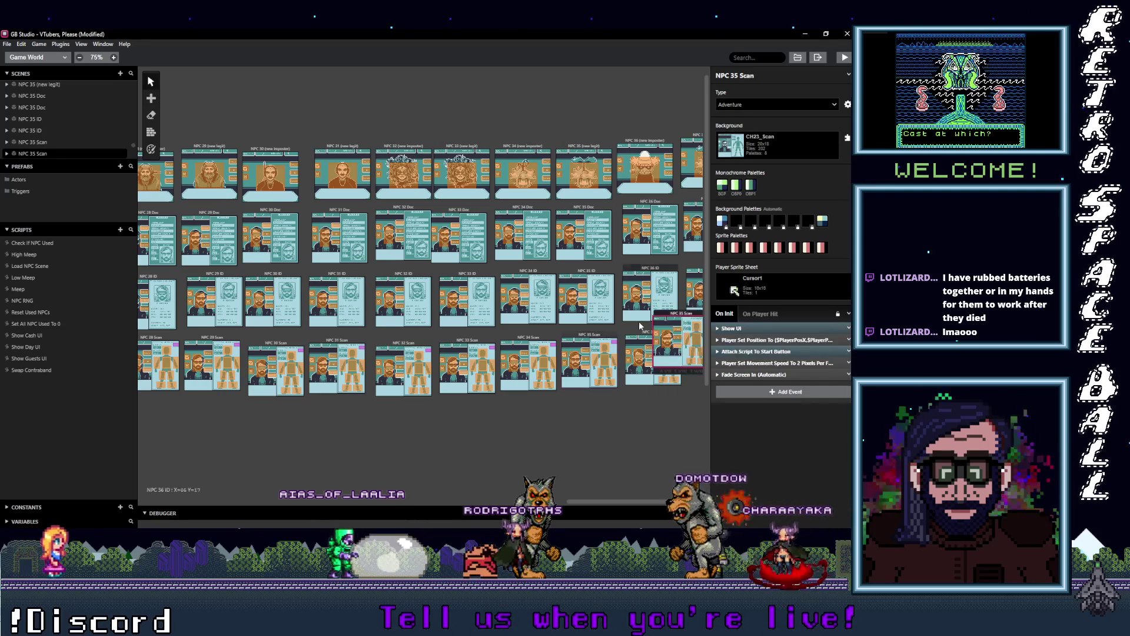
drag(696, 333, 703, 333)
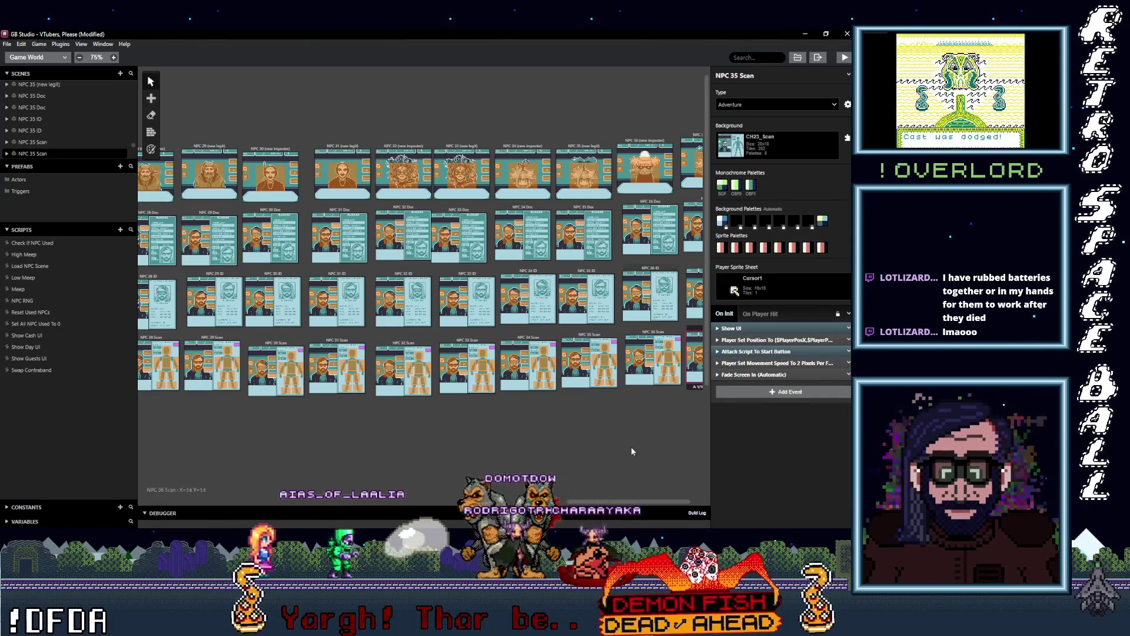
drag(630, 499, 693, 500)
click(675, 137)
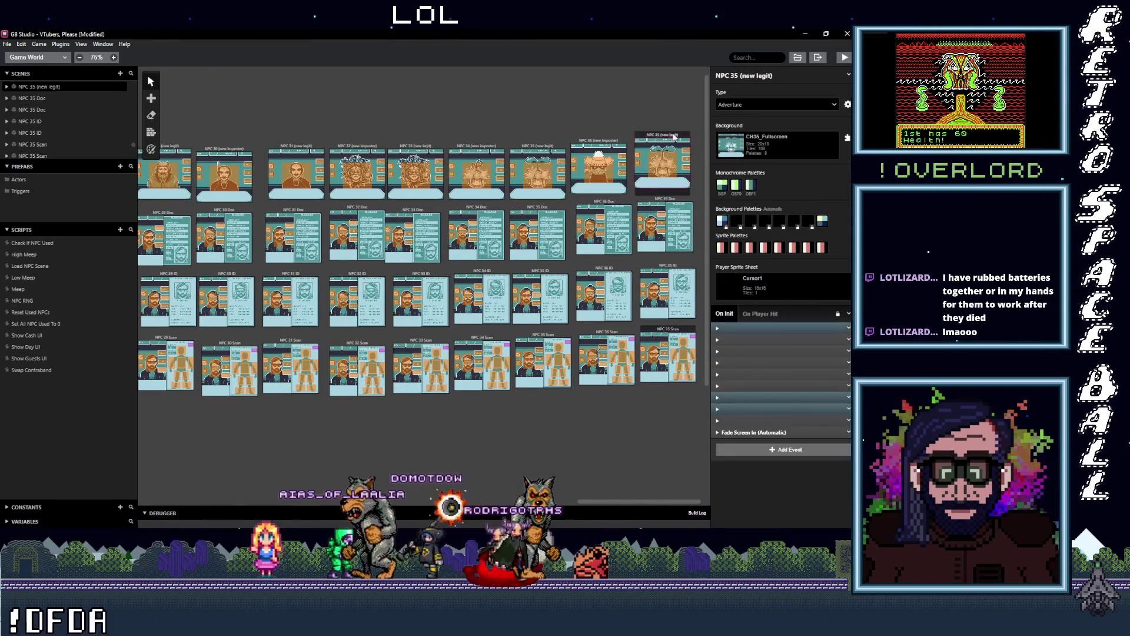
Rename the first two copies to NPC 37 (new legit) and NPC 37 Doc.
click(738, 76)
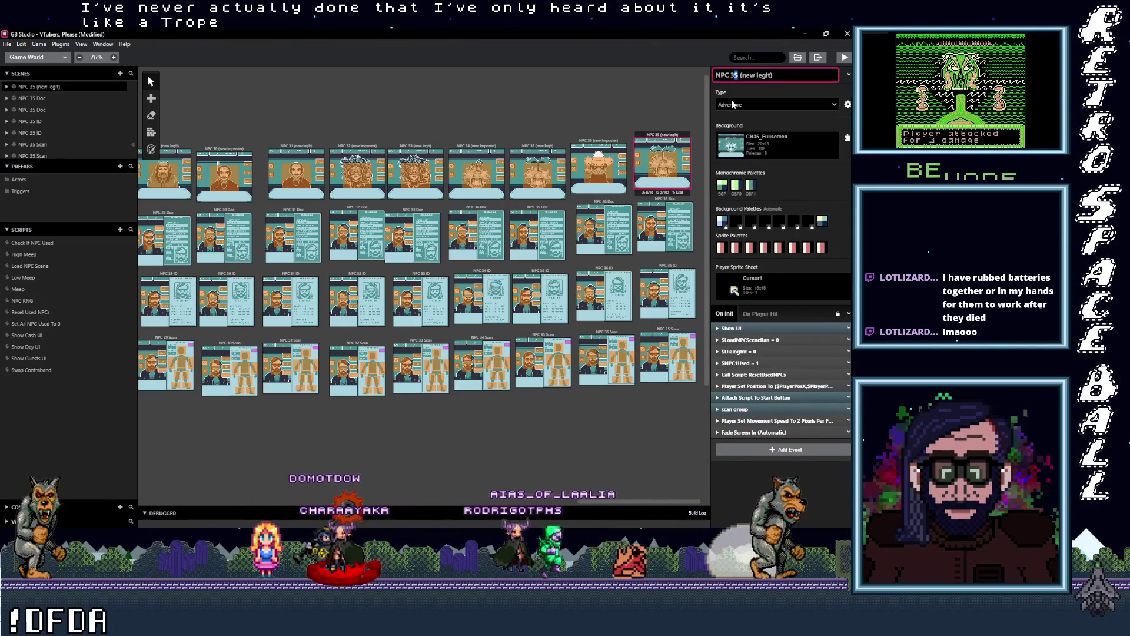
key(BackSpace)
text(7)
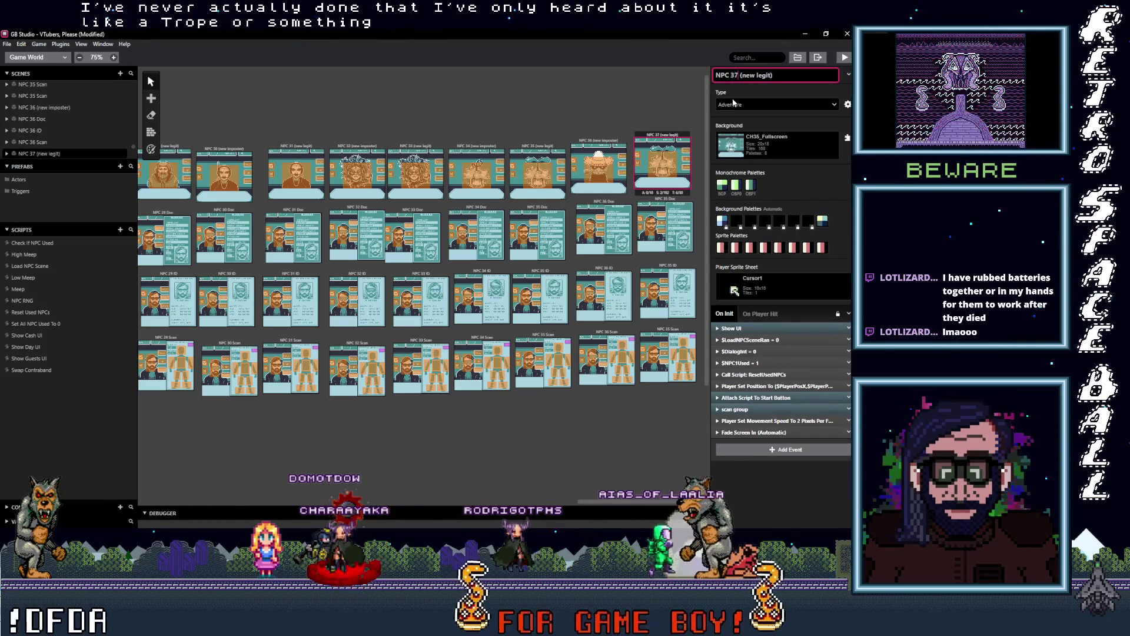
click(674, 223)
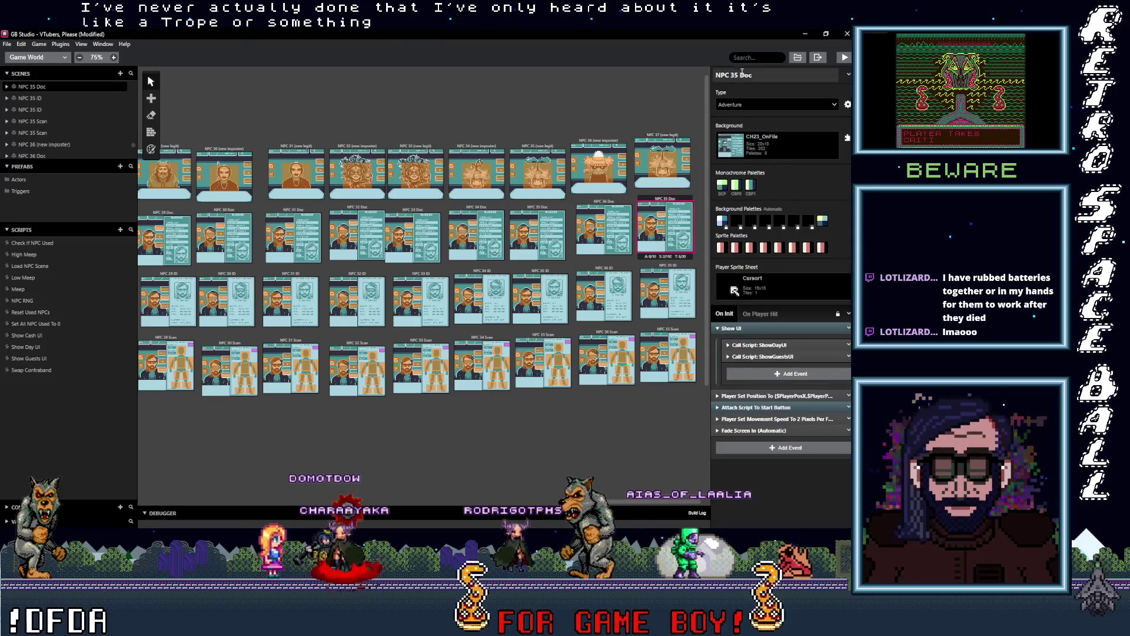
click(736, 77)
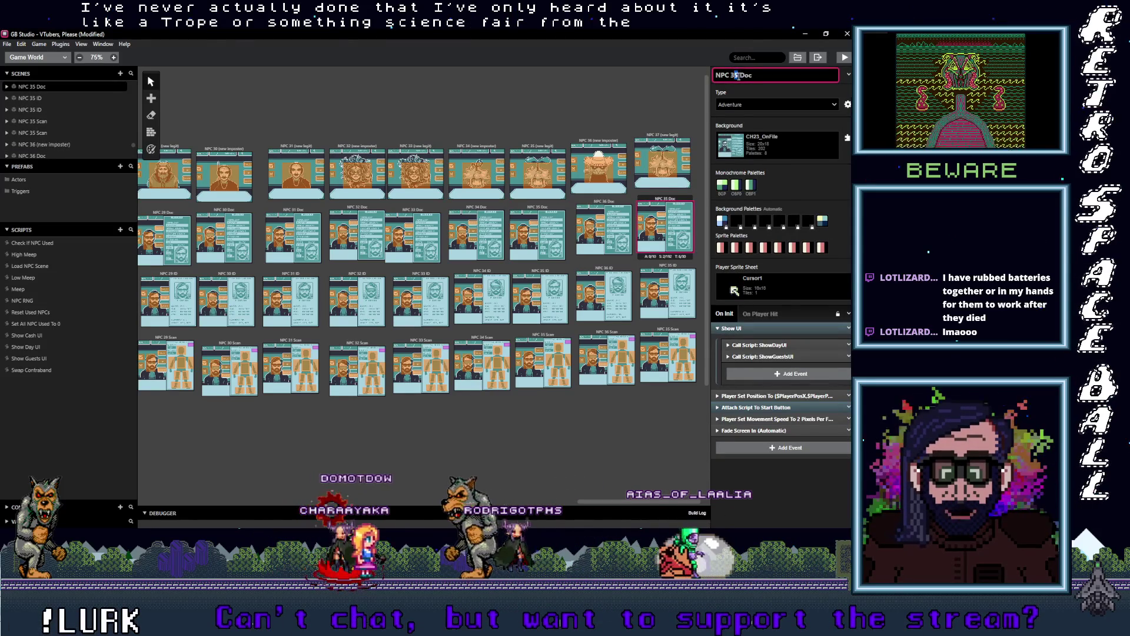
text(7)
Rename the remaining copies to NPC 37 ID and NPC 37 Scan.
click(674, 277)
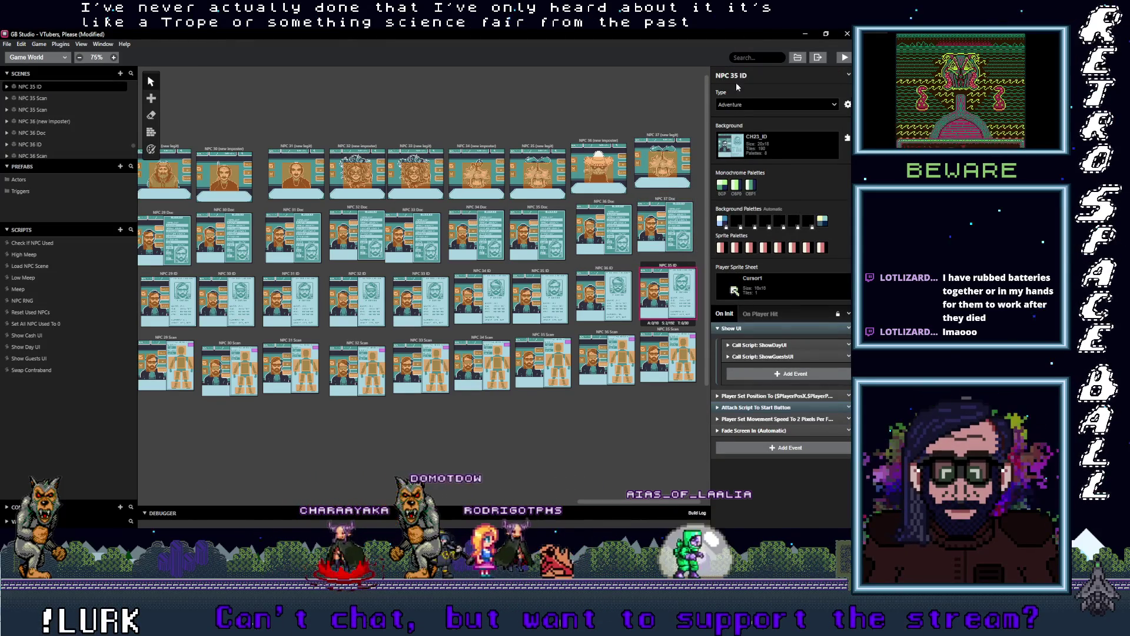
text(7)
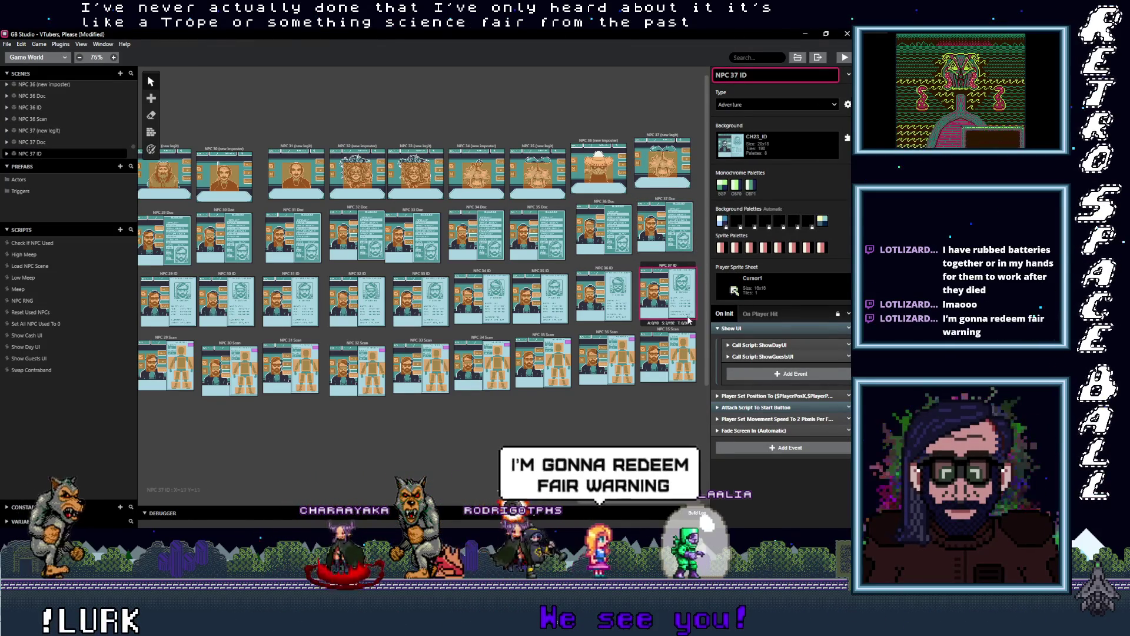
click(668, 358)
click(735, 75)
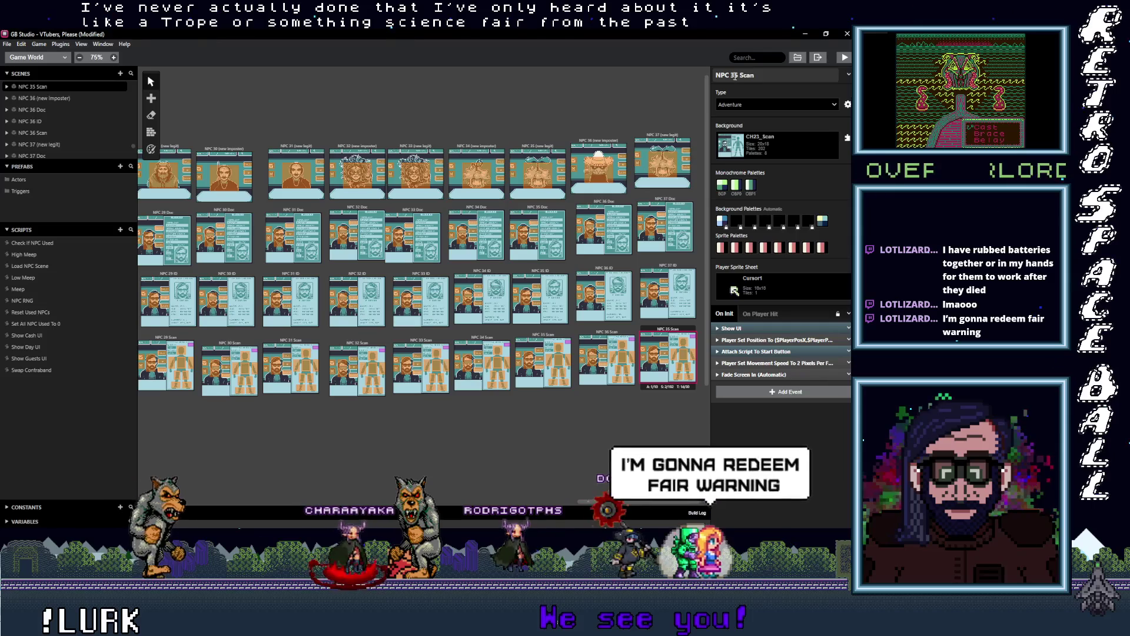
key(BackSpace)
text(7)
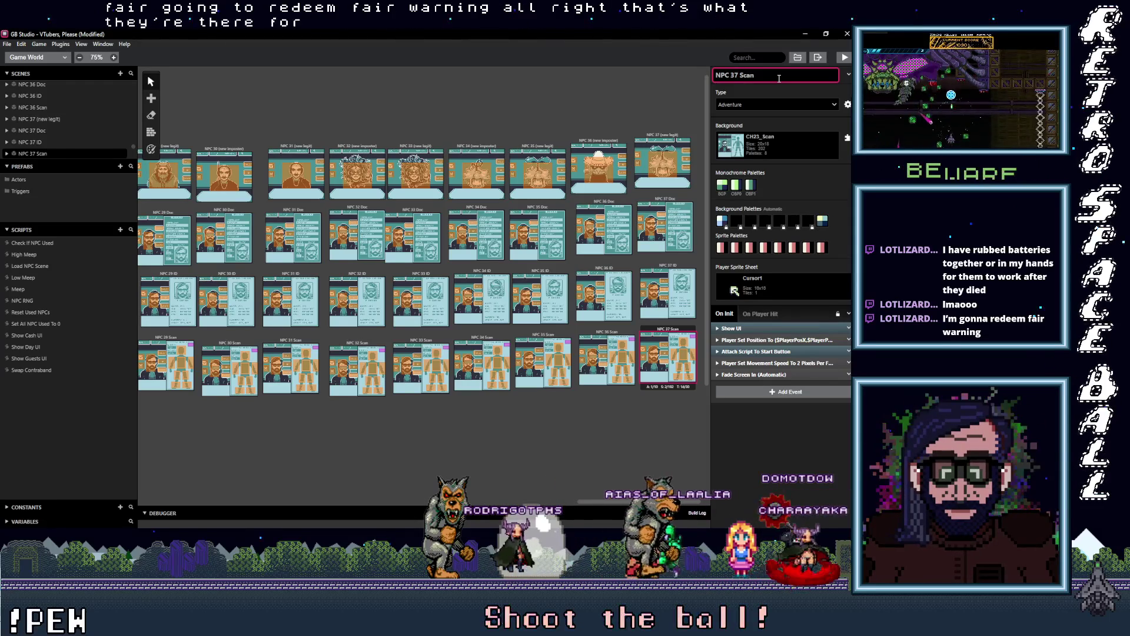
Select NPC 37 (new legit) and bring up its Background image list.
click(677, 141)
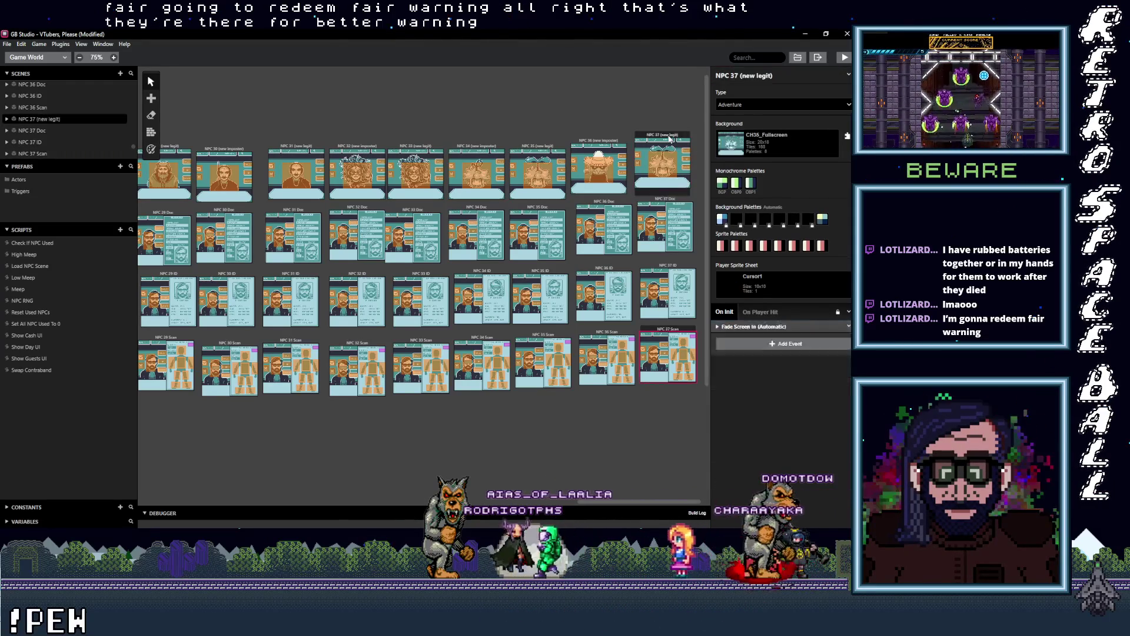
click(777, 144)
scroll(780, 277, down, 10)
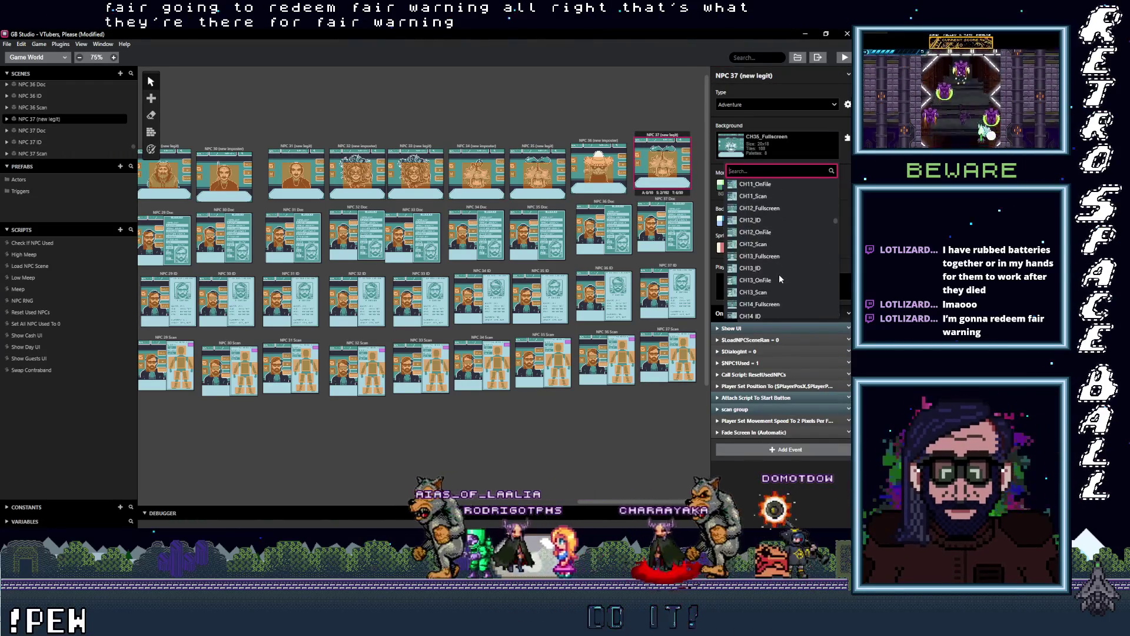
Set NPC 37 (new legit) to the CH37_Fullscreen background with Automatic background palettes.
scroll(778, 279, down, 2)
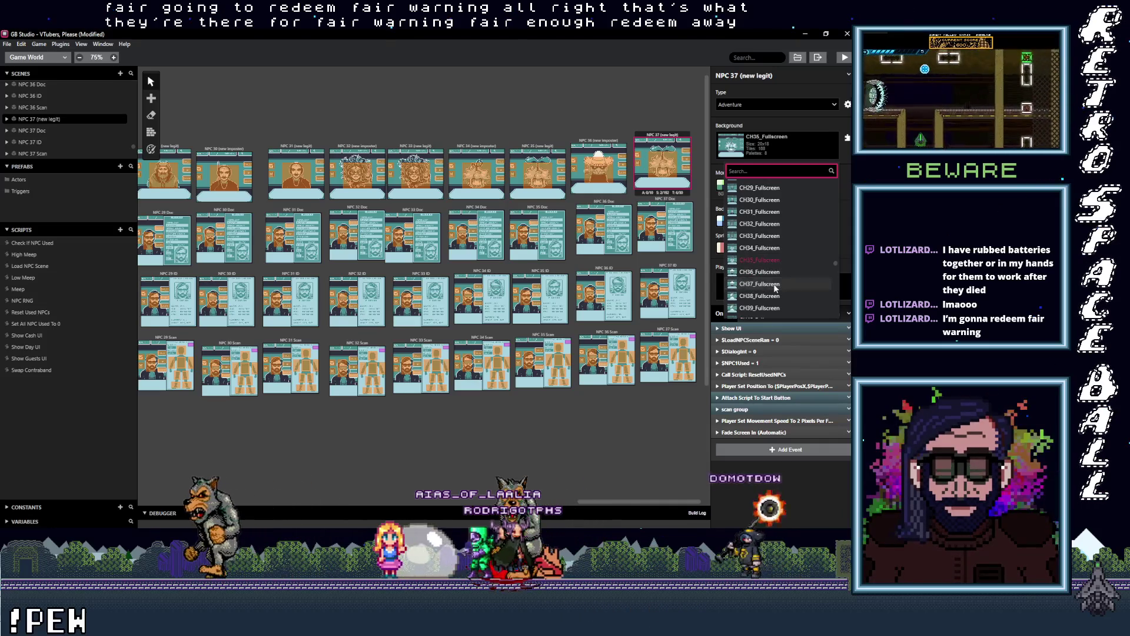
click(775, 285)
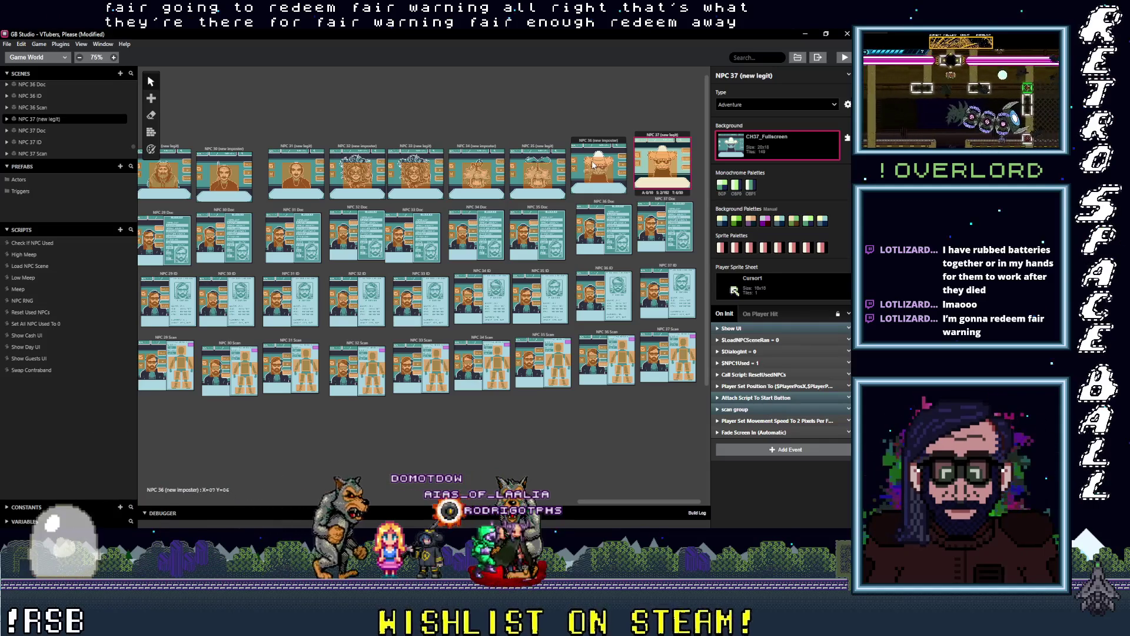
click(151, 148)
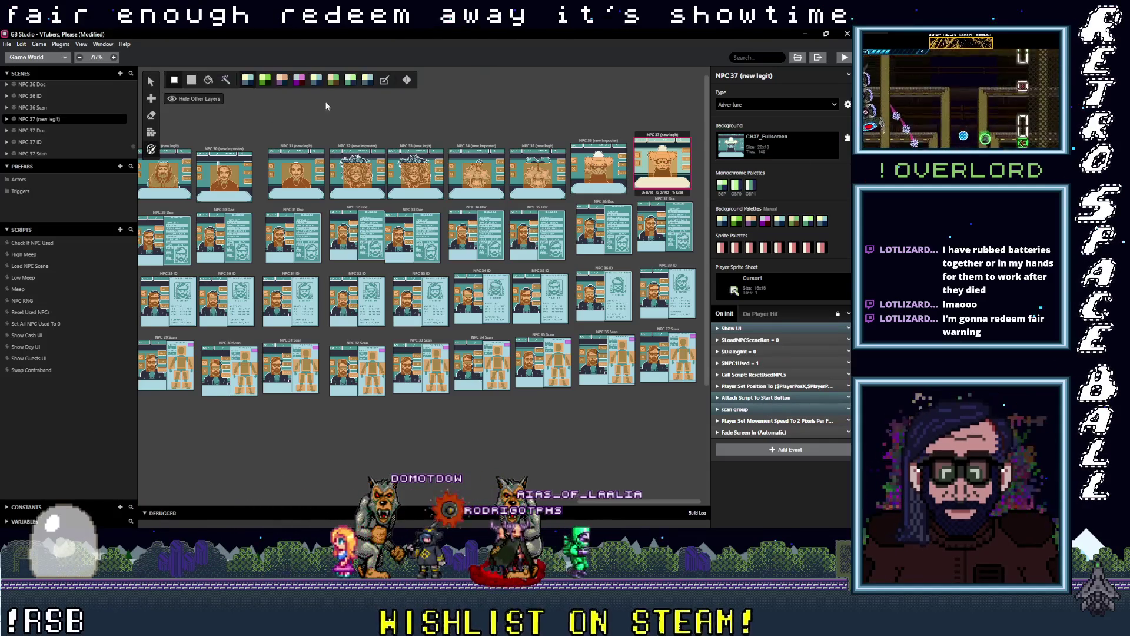
click(380, 81)
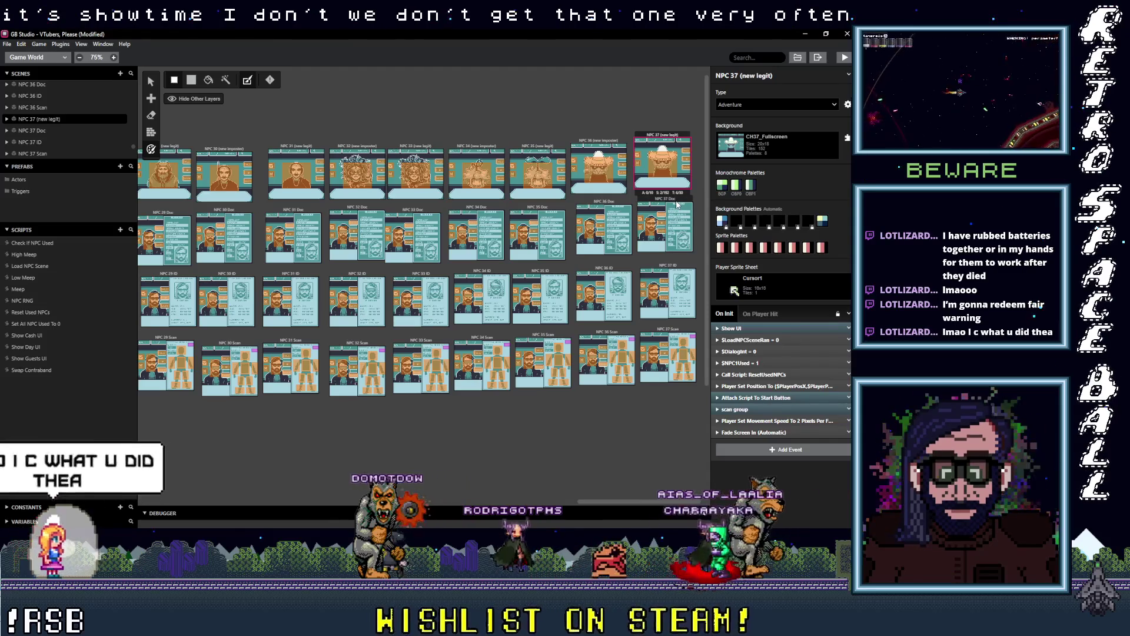
click(610, 142)
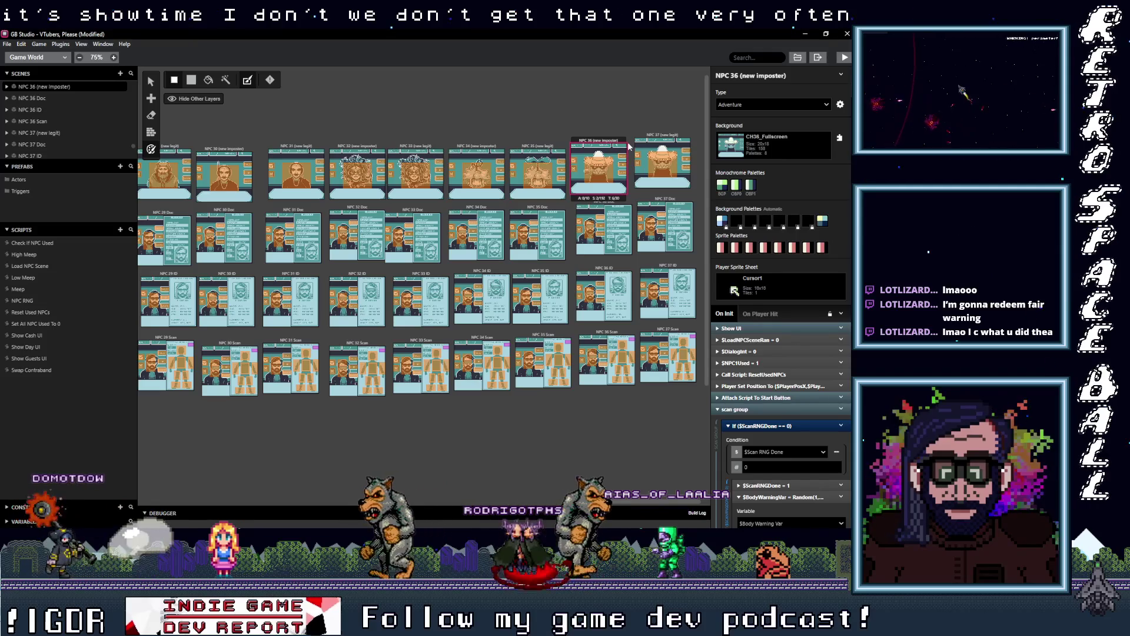
click(810, 23)
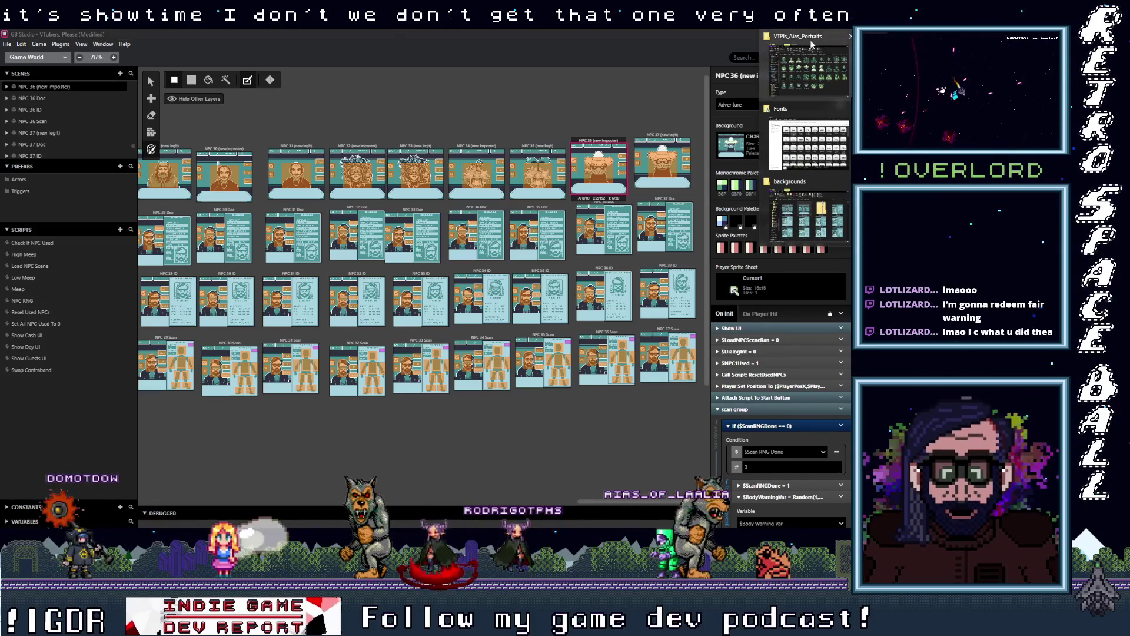
click(811, 44)
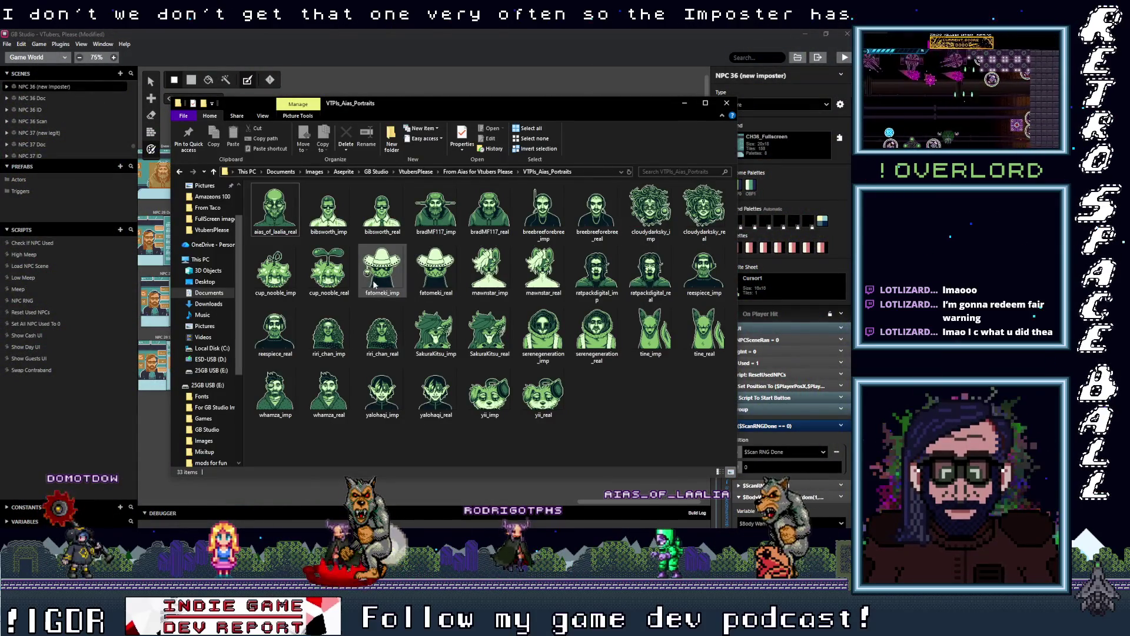
click(684, 104)
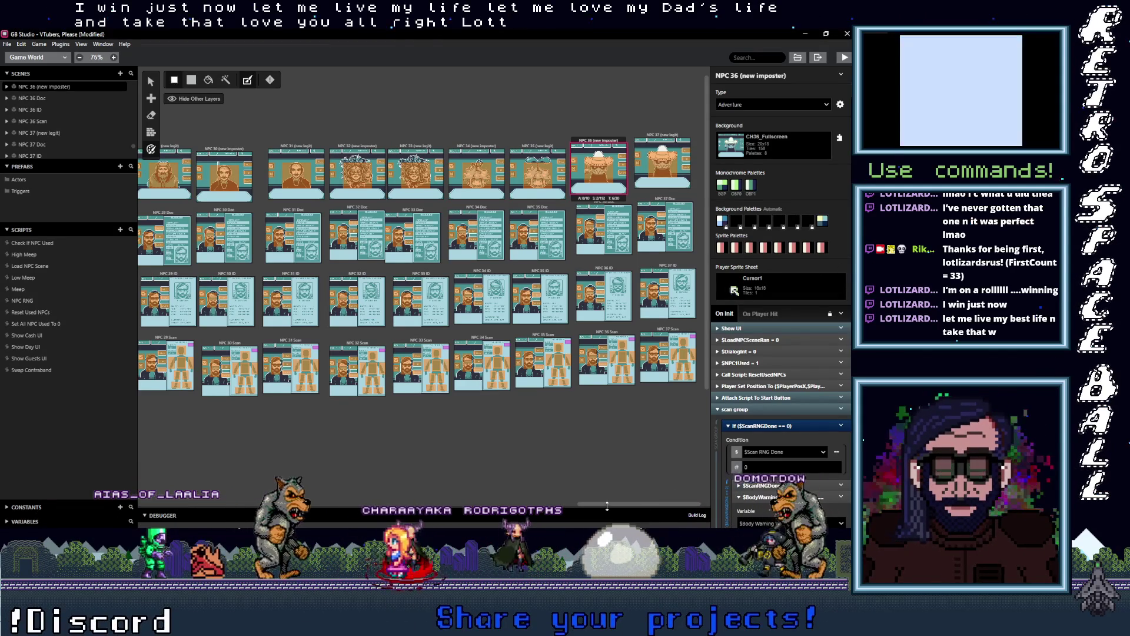
click(847, 147)
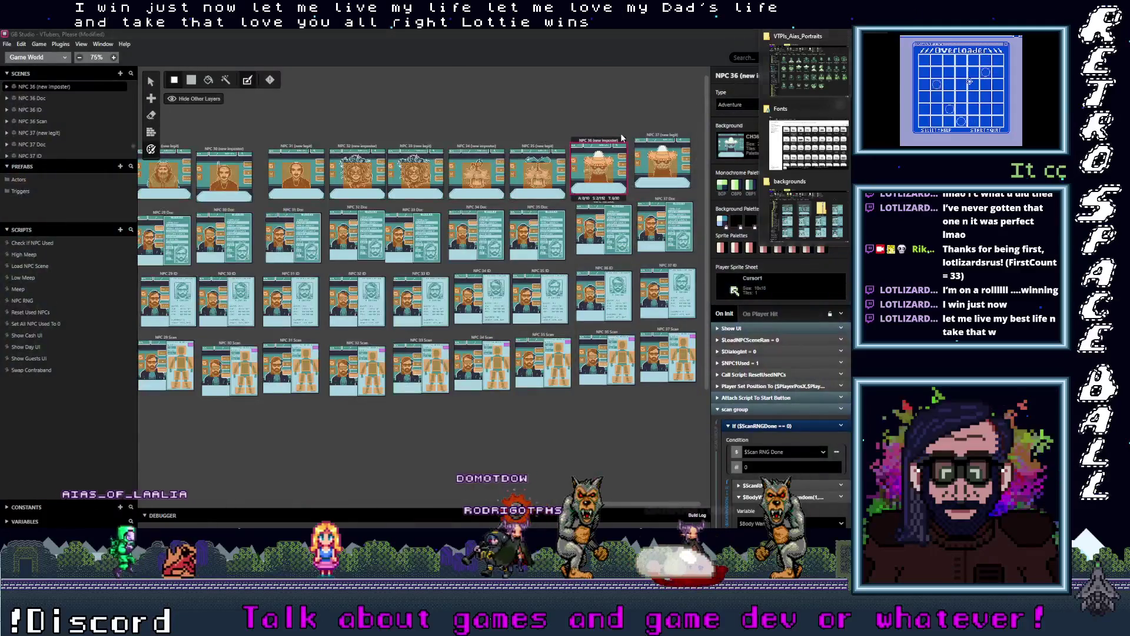
Paste duplicates of the NPC 36 (new imposter) and NPC 36 Doc scenes.
click(607, 95)
click(602, 145)
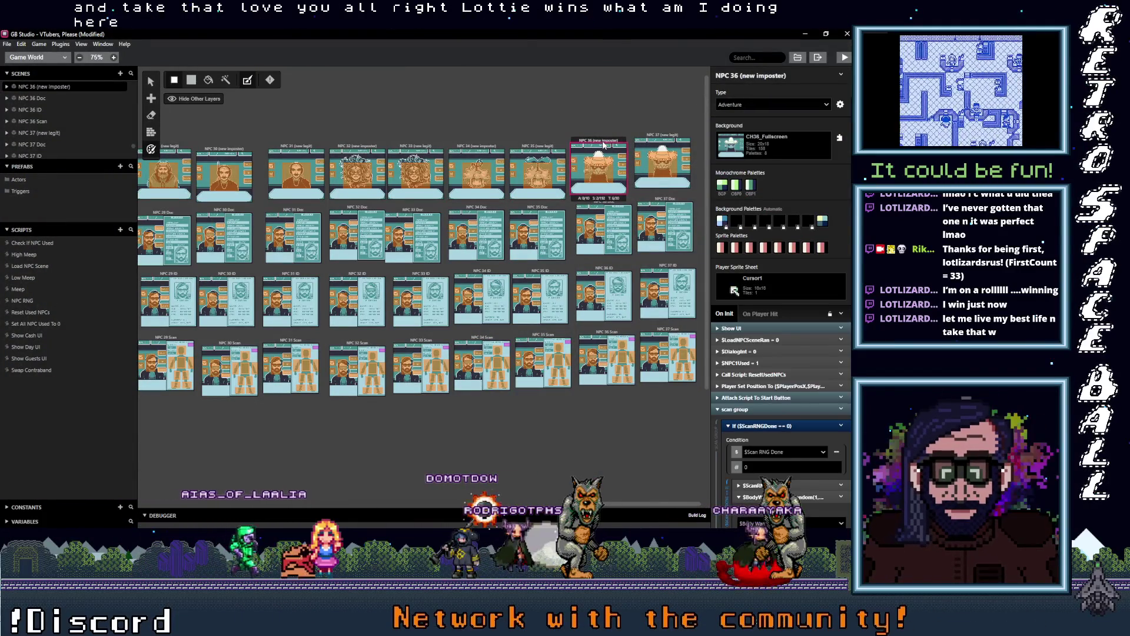
key(v)
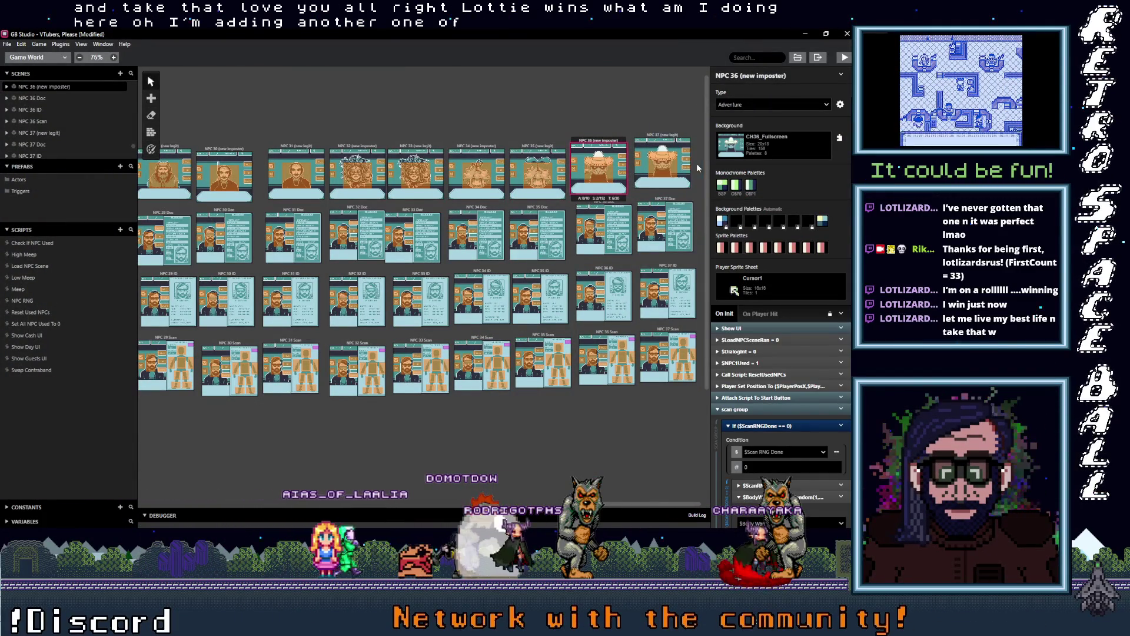
key(ctrl+v)
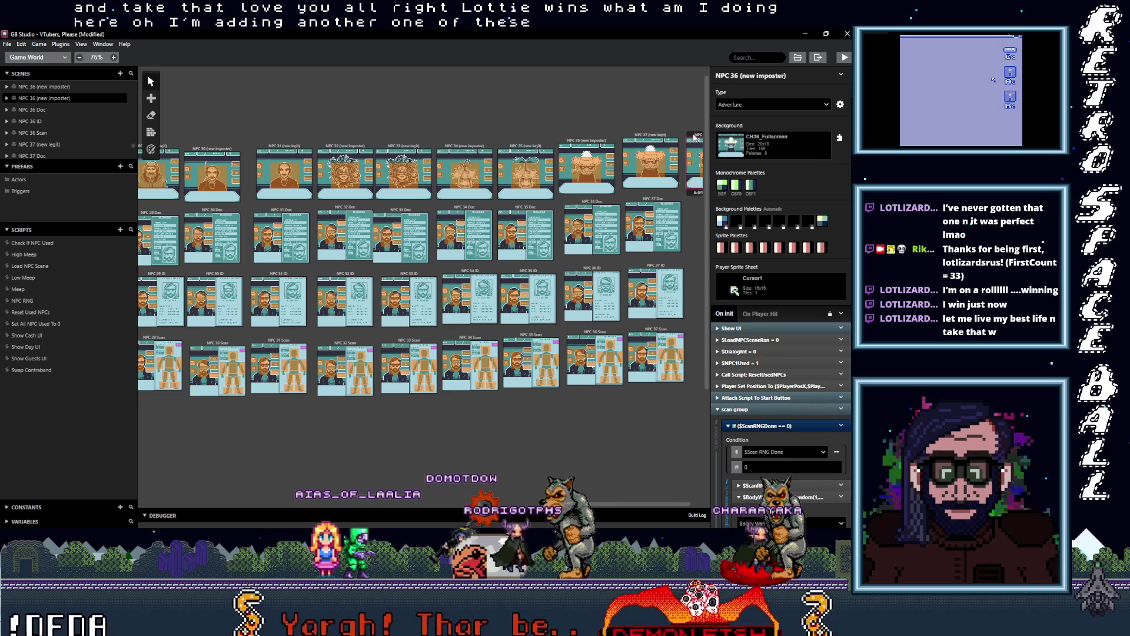
drag(624, 502, 636, 503)
click(544, 204)
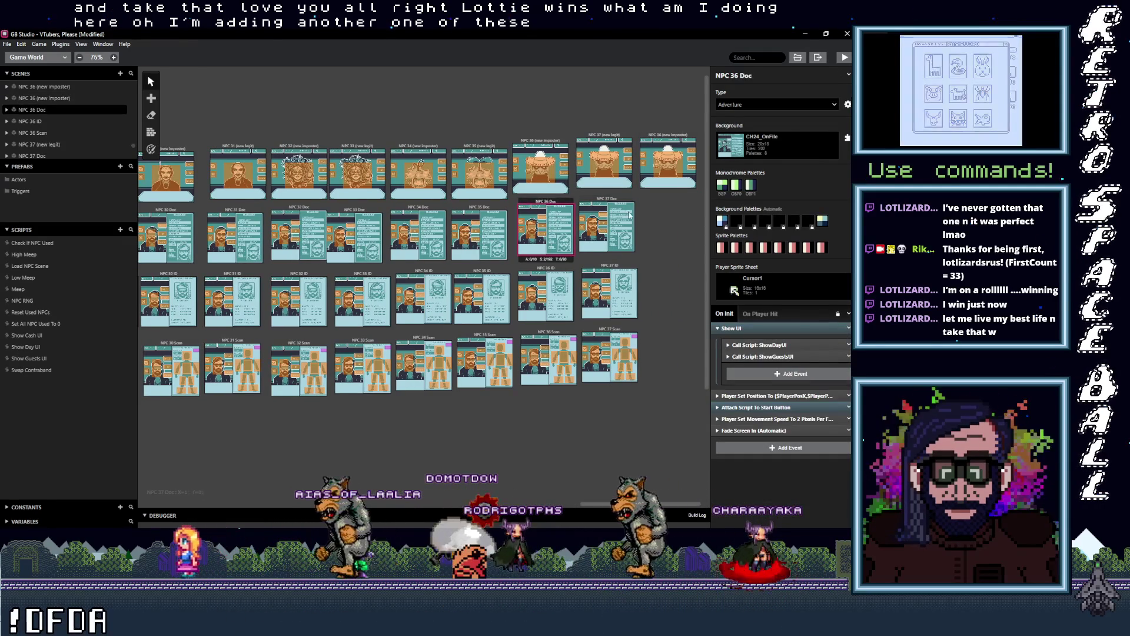
key(ctrl+v)
Duplicate the NPC 36 ID and NPC 36 Scan scenes.
click(546, 294)
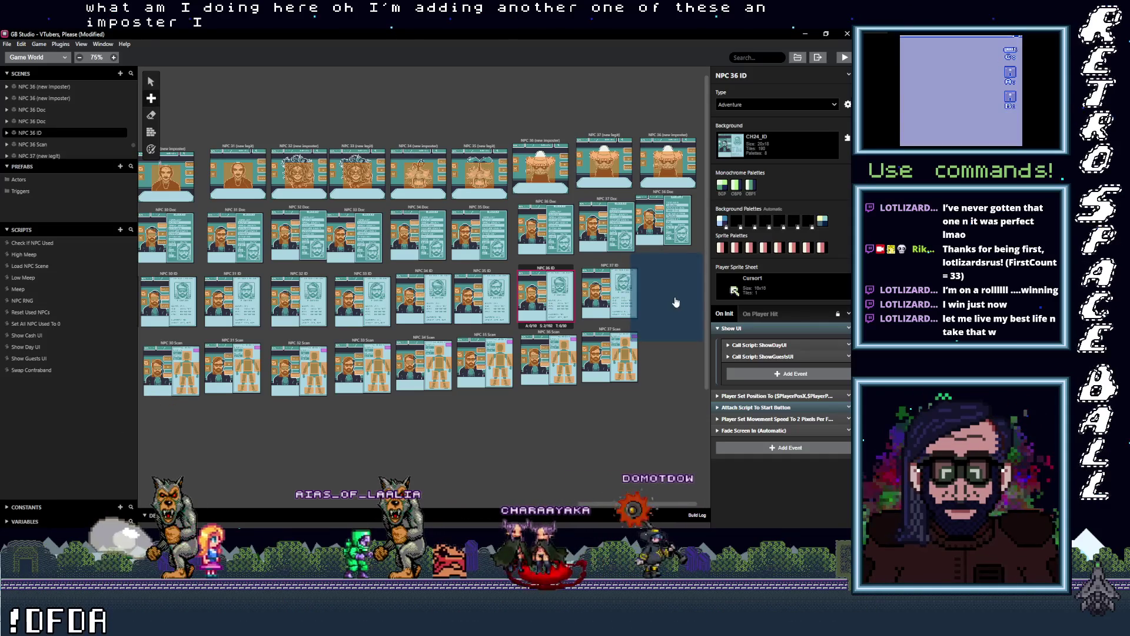
key(ctrl+v)
click(557, 337)
key(ctrl+c)
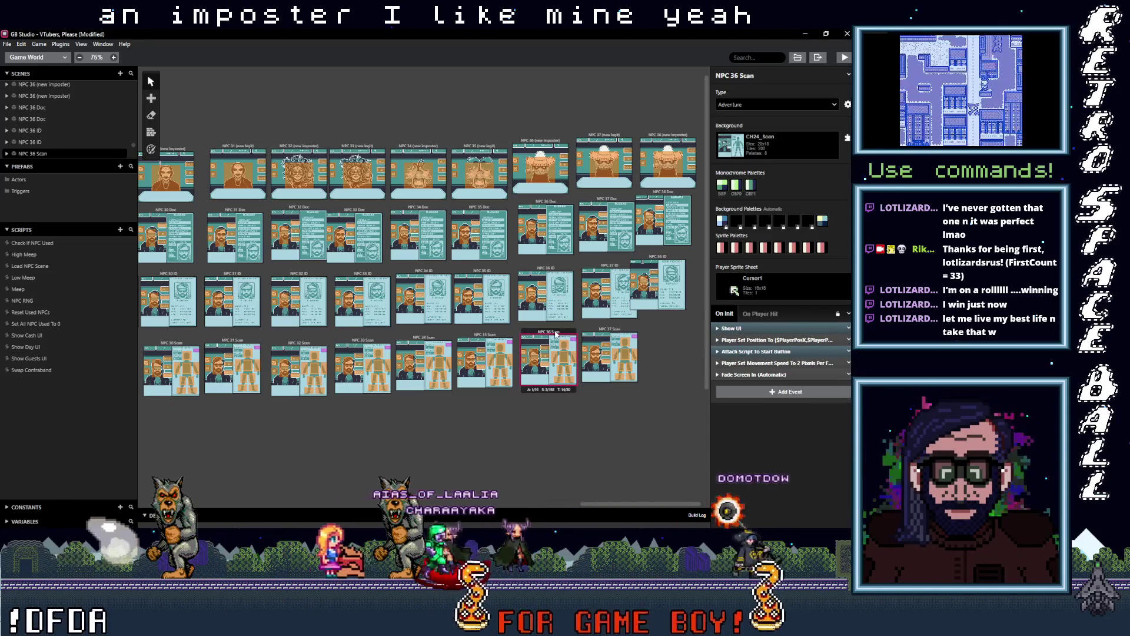
key(ctrl+v)
click(674, 364)
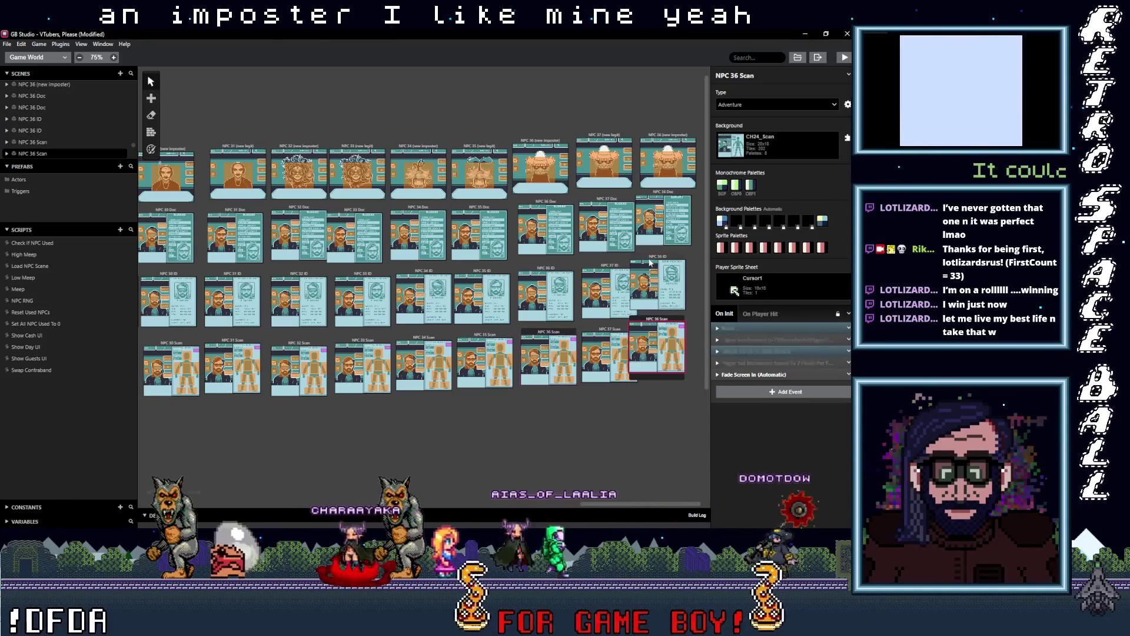
Align the Doc, ID and Scan copies into a column right of the NPC 37 scenes.
drag(653, 294, 674, 298)
drag(645, 337, 662, 345)
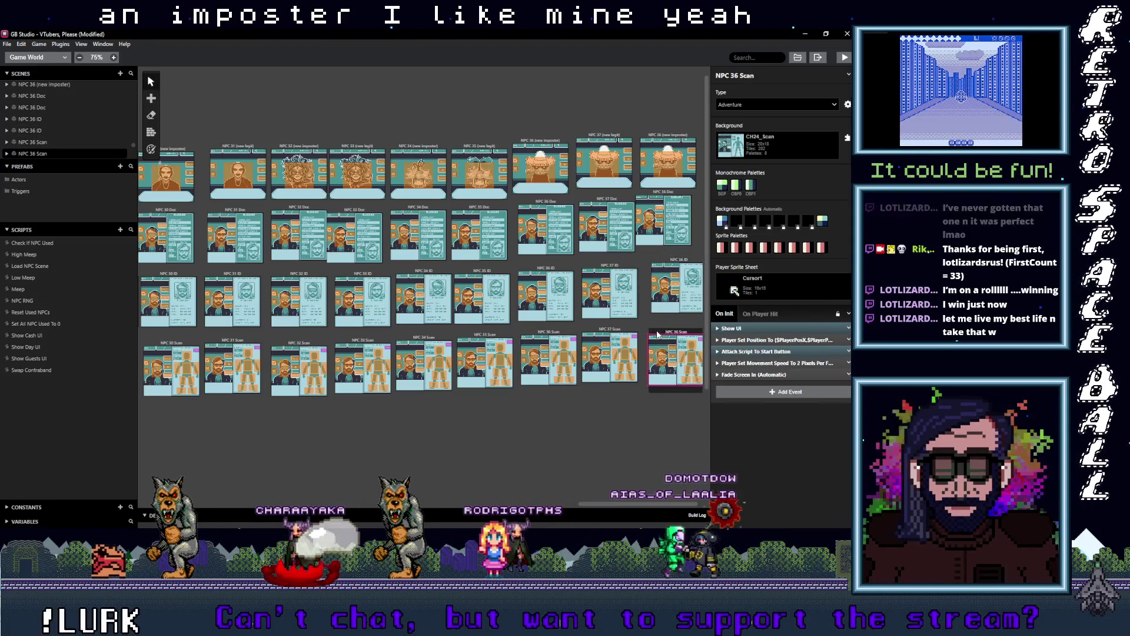
drag(674, 263, 667, 268)
drag(648, 194, 653, 202)
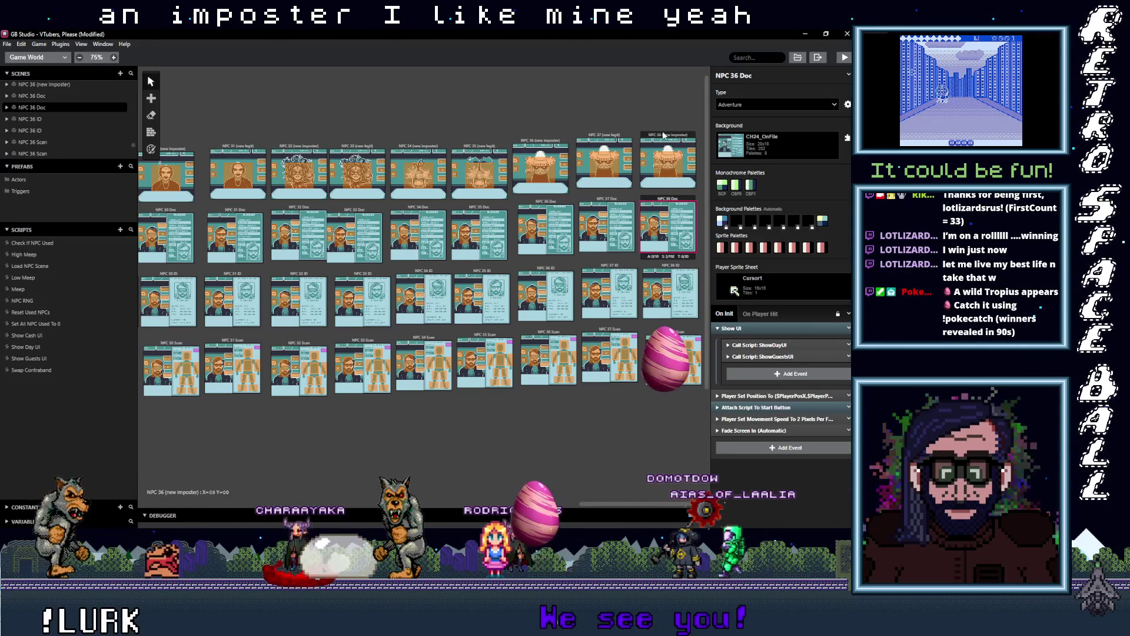
Rename the first two copies to NPC 38 (new imposter) and NPC 38 Doc.
click(664, 136)
click(740, 75)
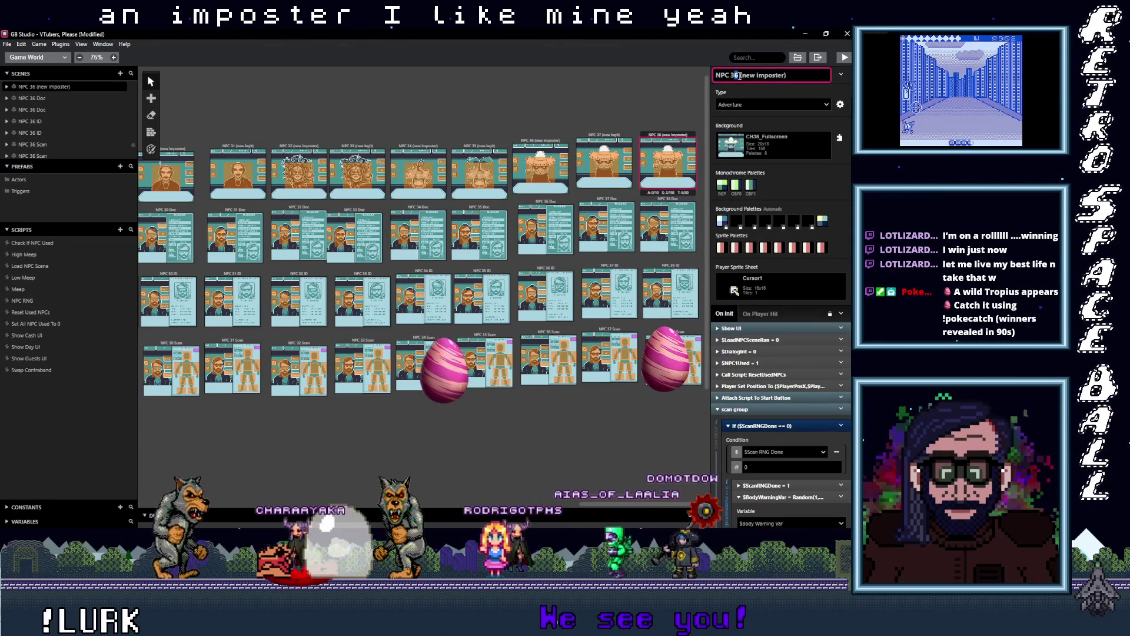
key(BackSpace)
text(8)
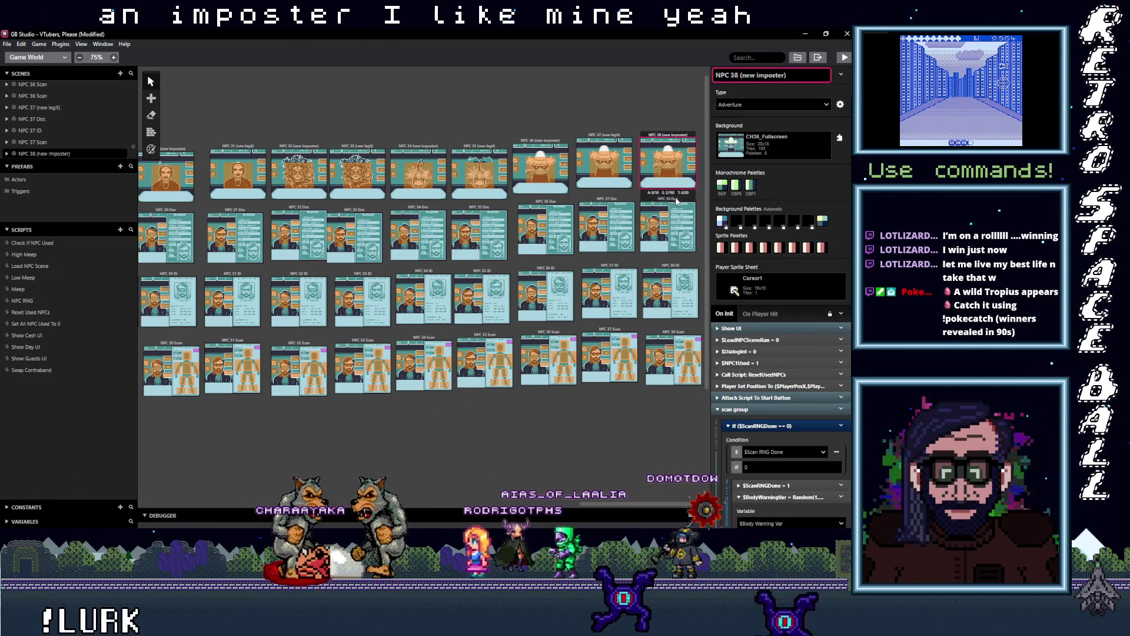
click(677, 201)
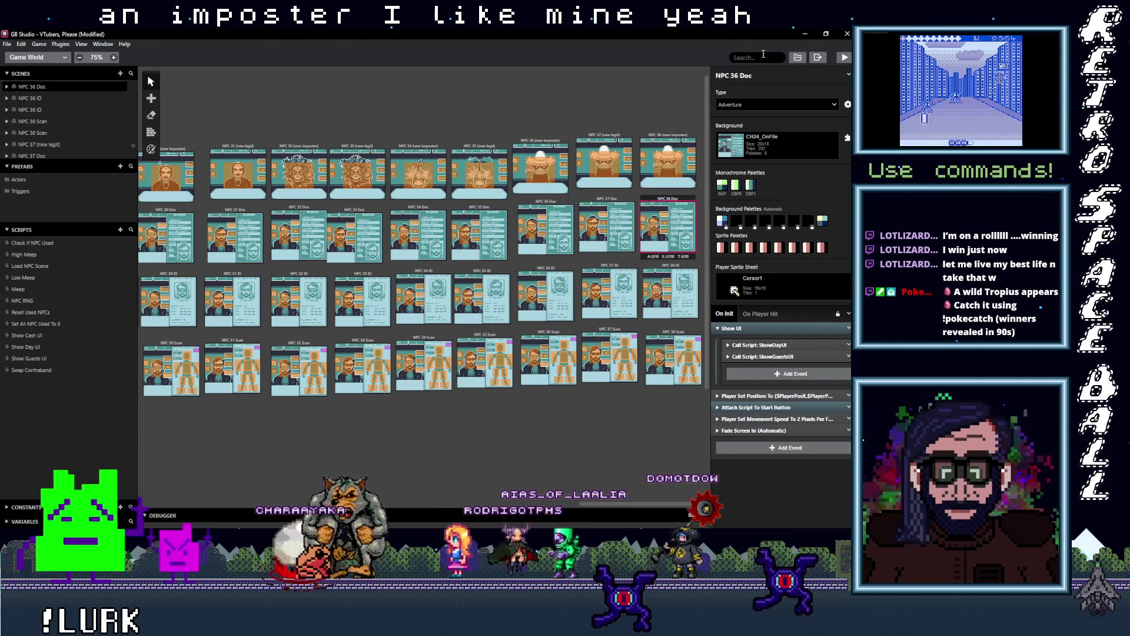
key(Delete)
text(8)
key(Down)
Rename the remaining copies to NPC 38 ID and NPC 38 Scan.
click(739, 75)
key(BackSpace)
text(8)
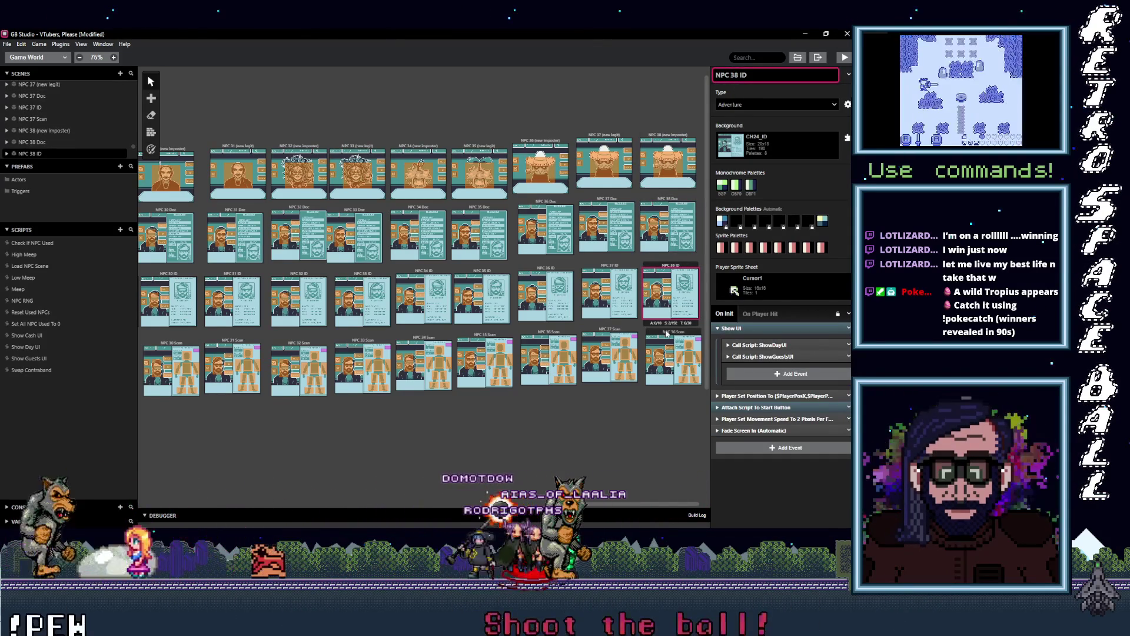
click(669, 333)
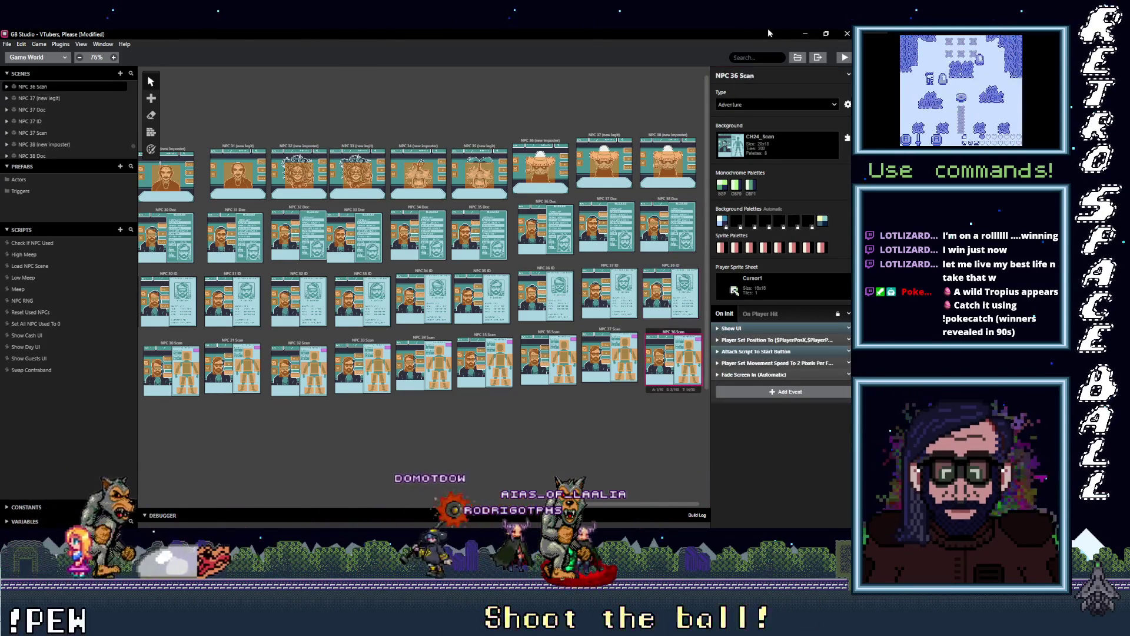
click(736, 77)
text(8)
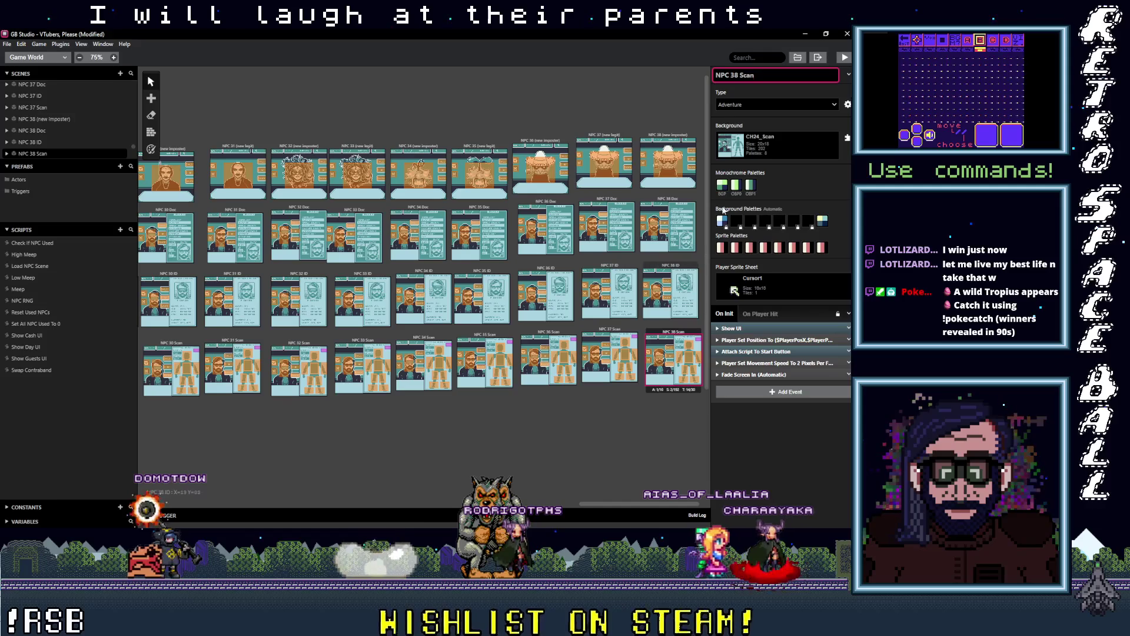
click(670, 100)
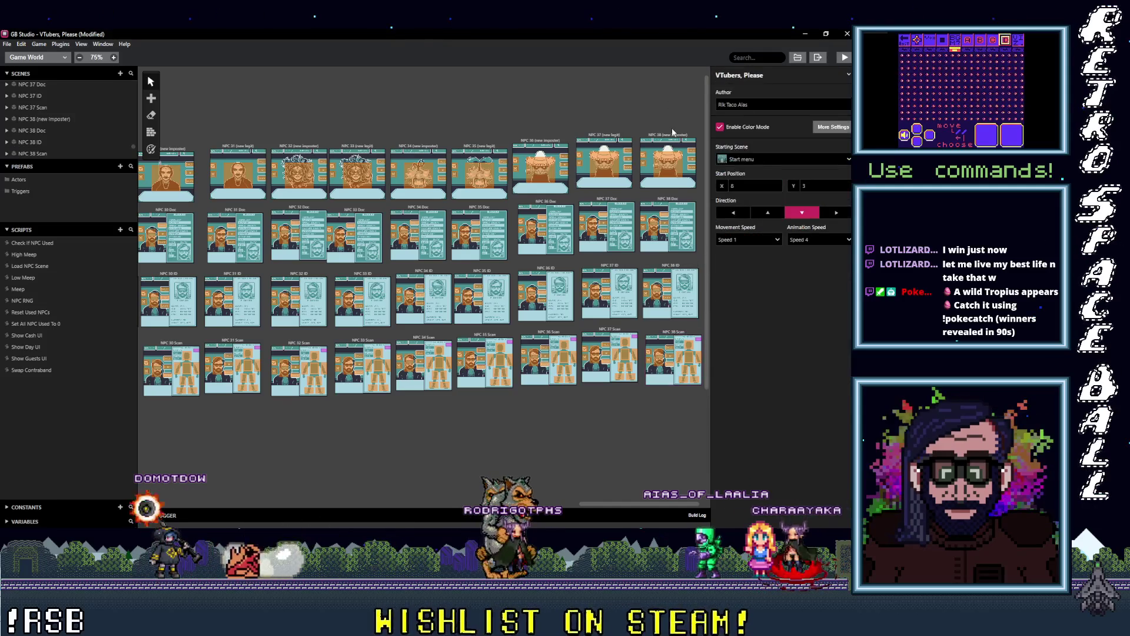
click(675, 136)
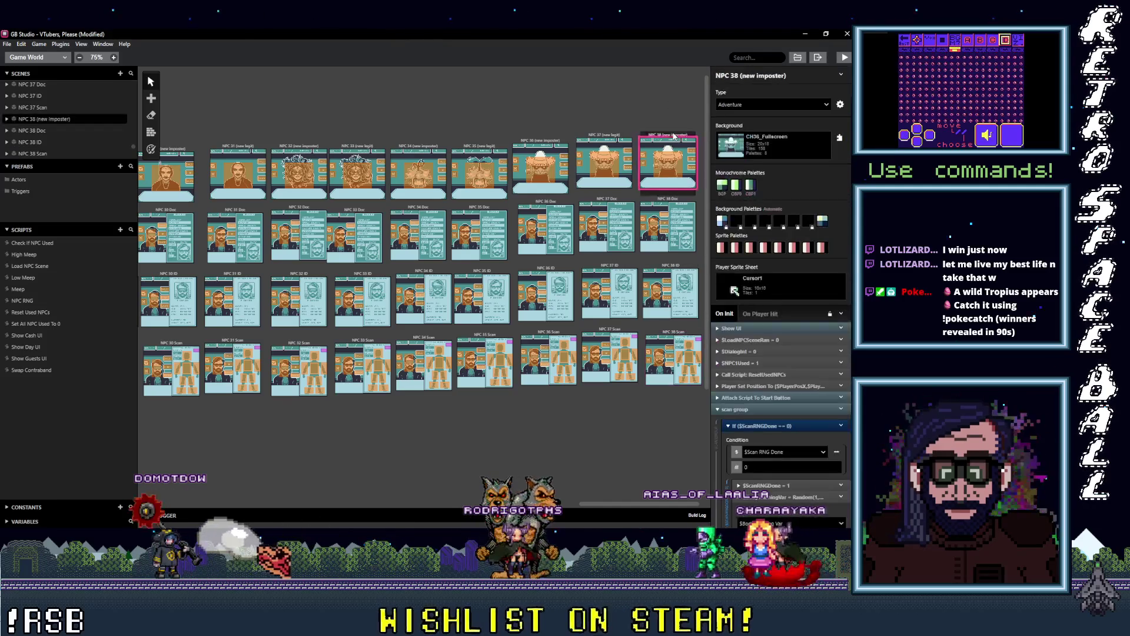
click(660, 203)
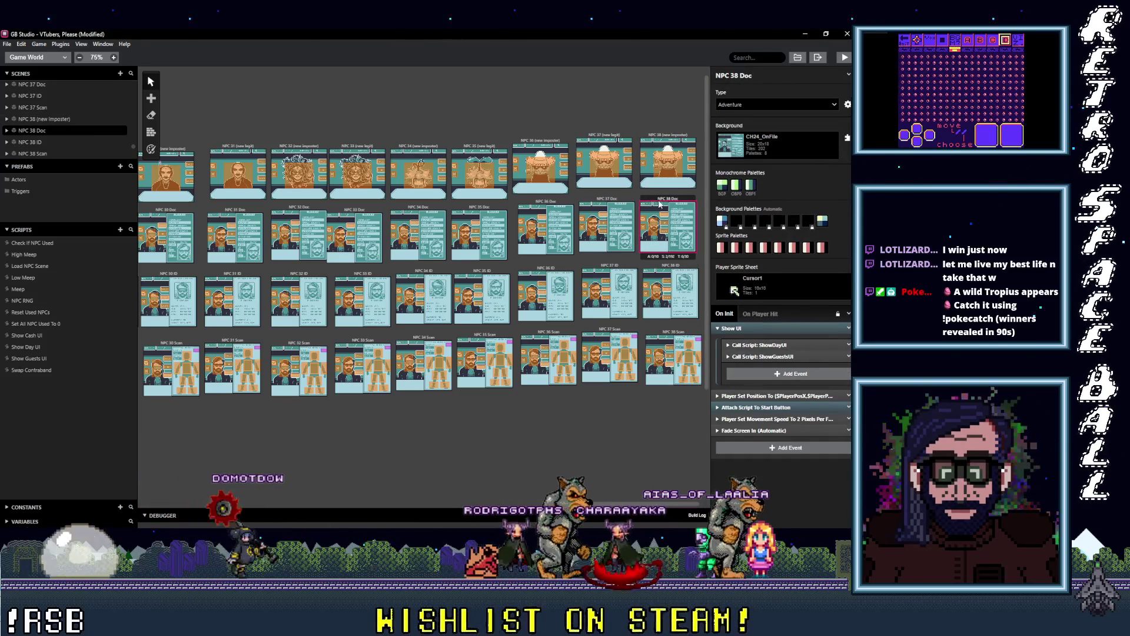
Set the NPC 38 (new imposter) background to CH38_Fullscreen.
click(668, 135)
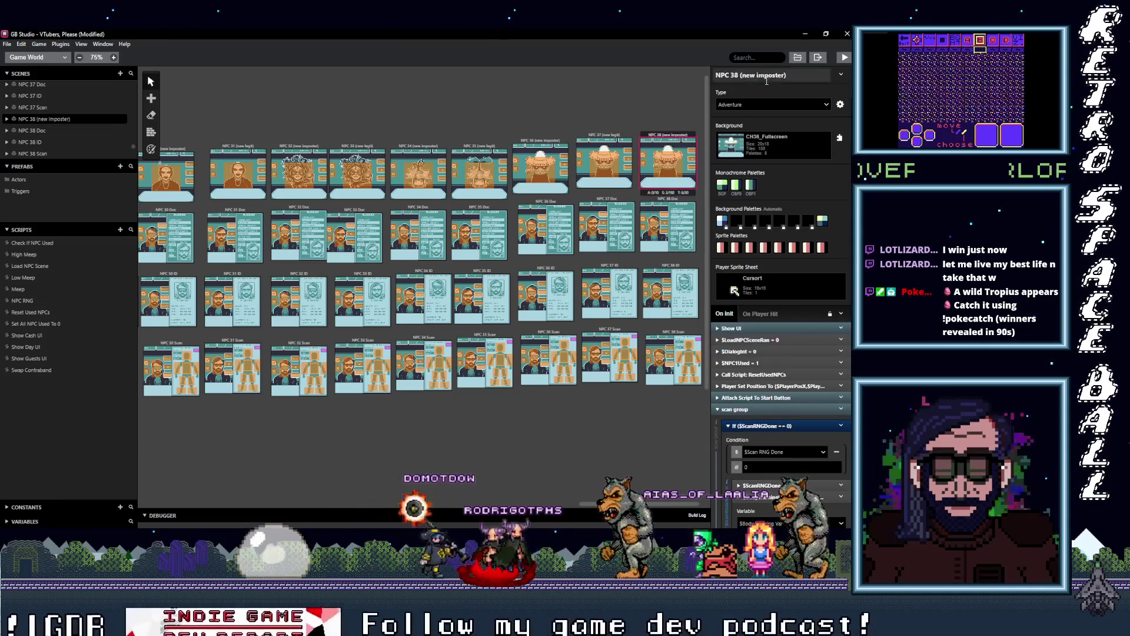
click(771, 147)
scroll(787, 265, up, 5)
scroll(787, 271, down, 5)
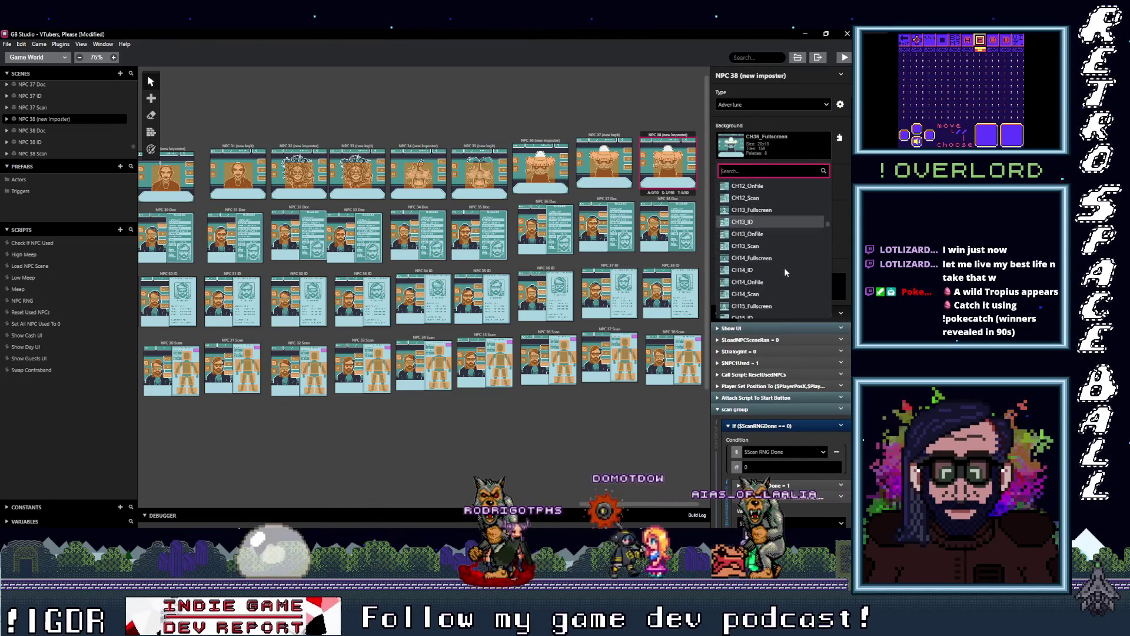
scroll(784, 270, down, 6)
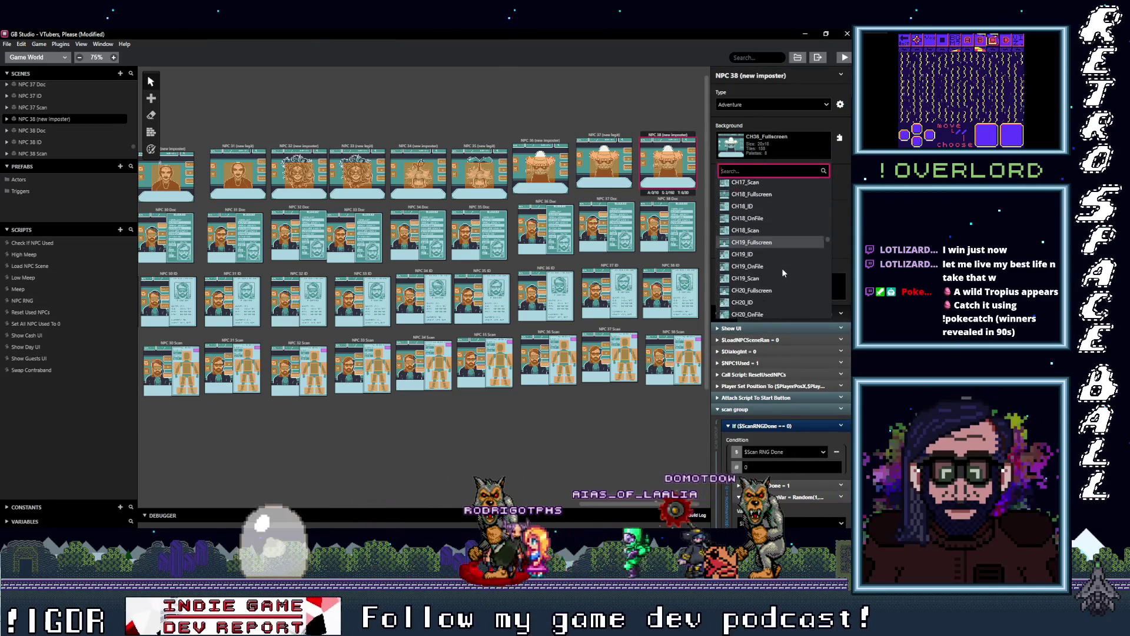
scroll(783, 272, down, 6)
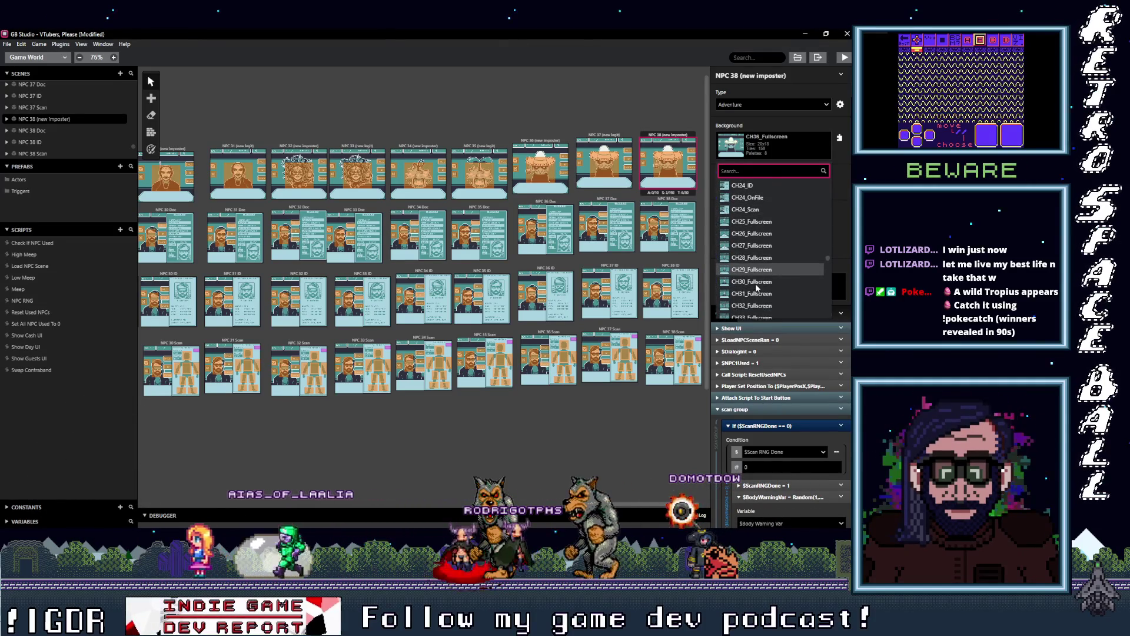
scroll(755, 287, down, 3)
click(761, 296)
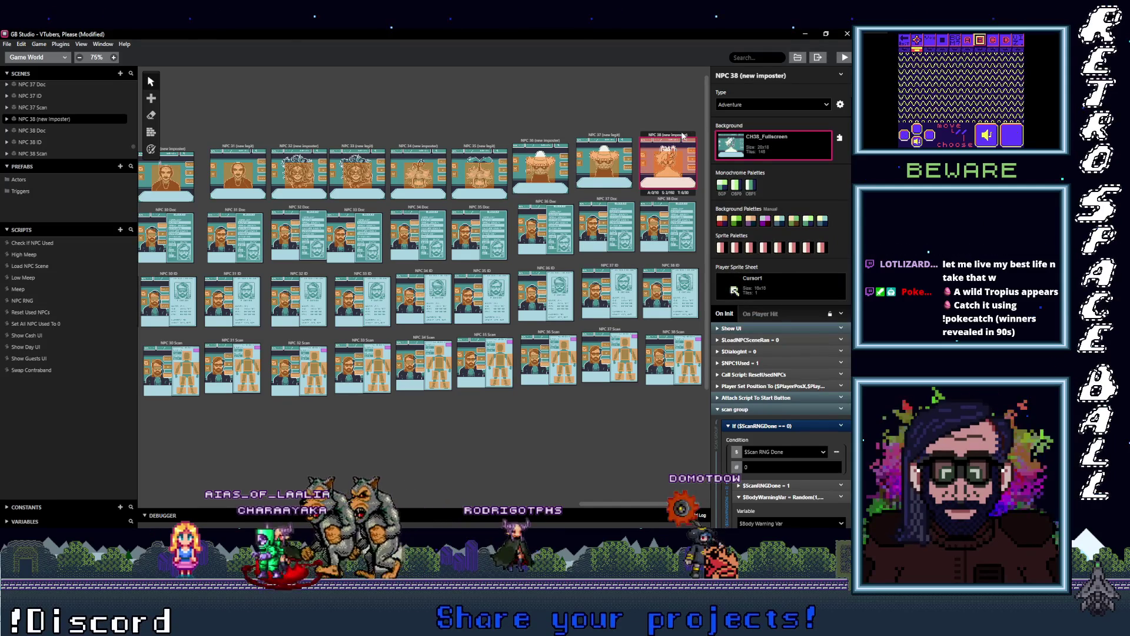
Reset NPC 38 (new imposter)'s background palettes to Automatic, then review NPC 37 (new legit).
click(150, 150)
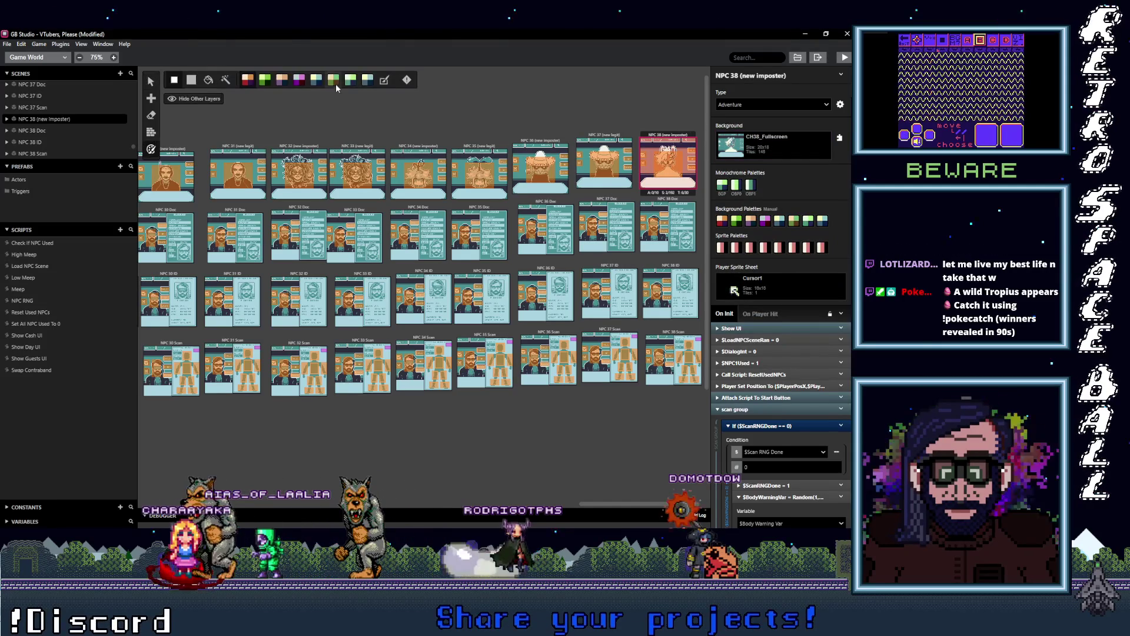
click(386, 80)
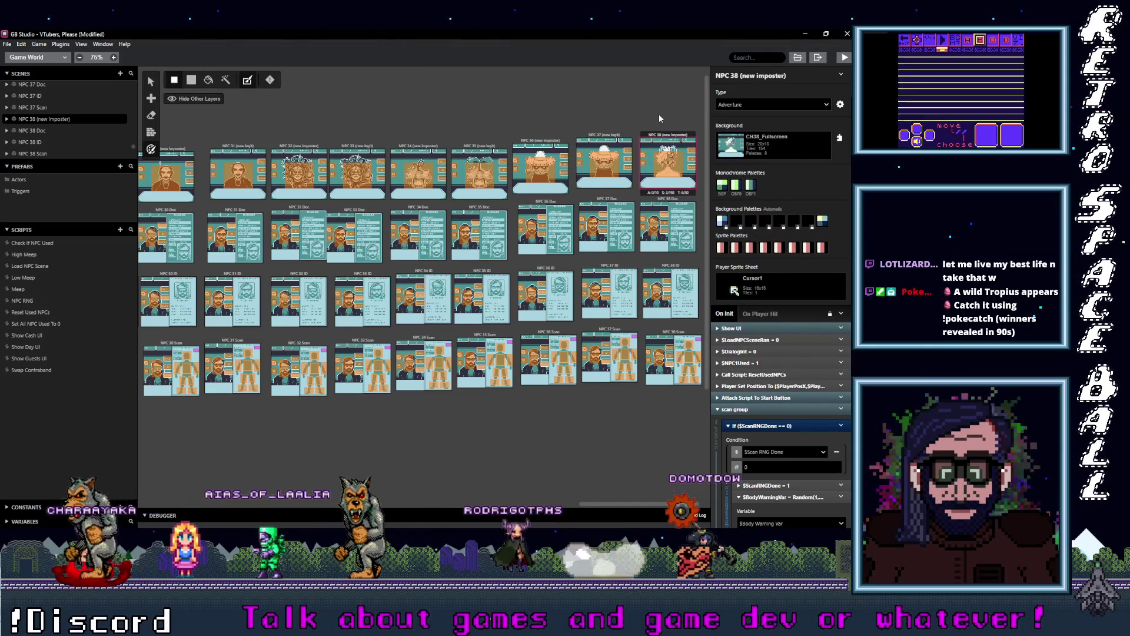
click(614, 134)
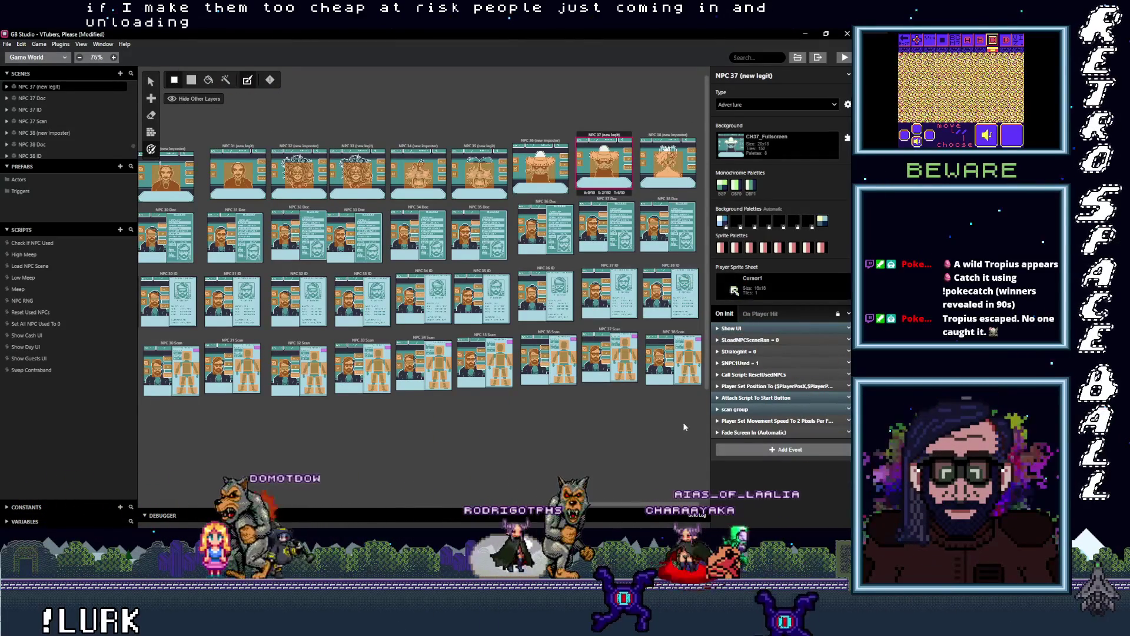
drag(623, 507, 628, 508)
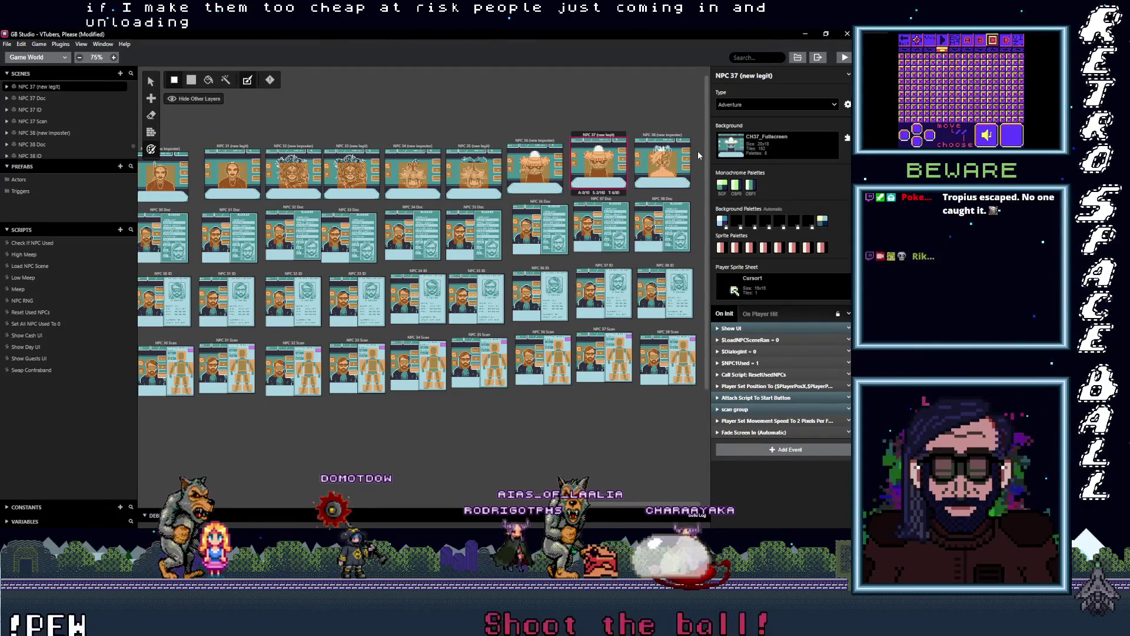
key(alt)
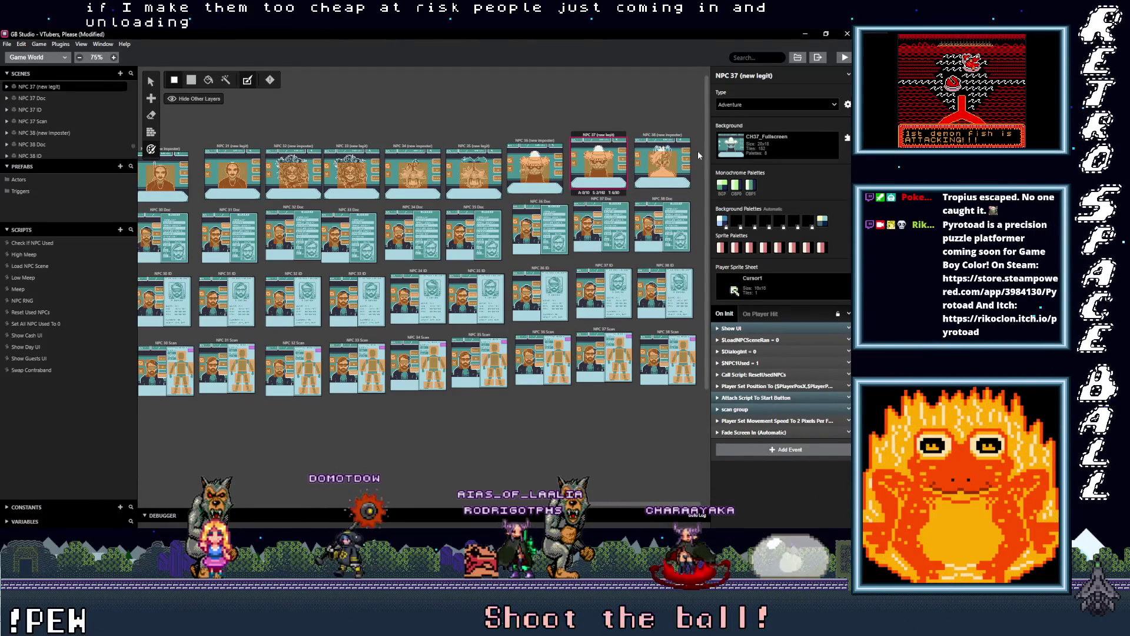
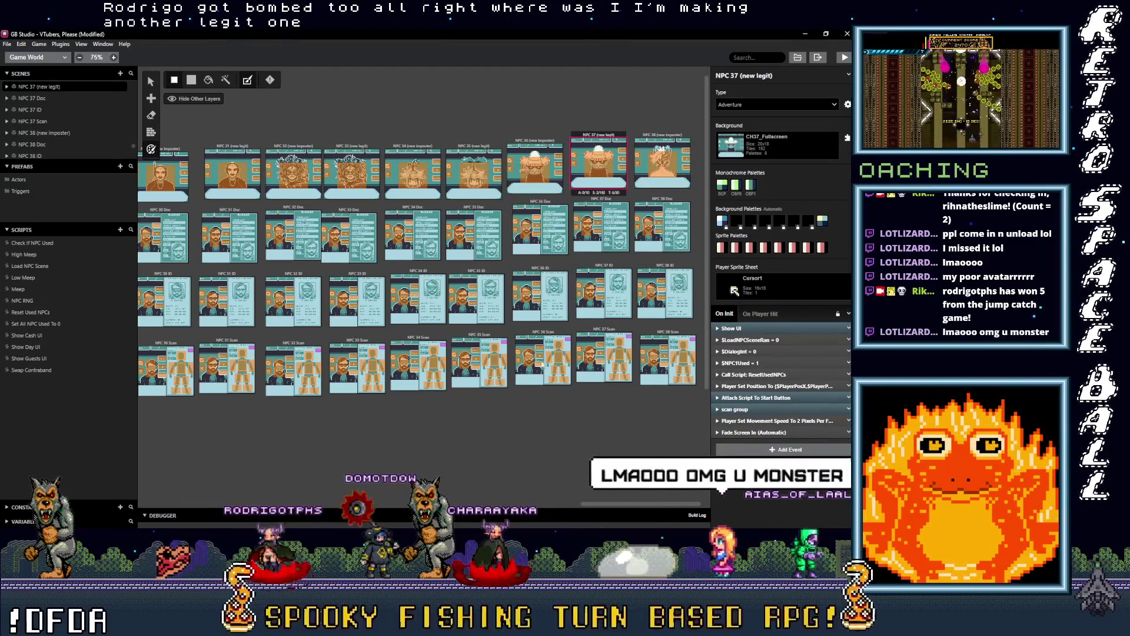
Paste copies of NPC 37 (new legit) and NPC 37 Doc at the right end of rows 1 and 2.
key(v)
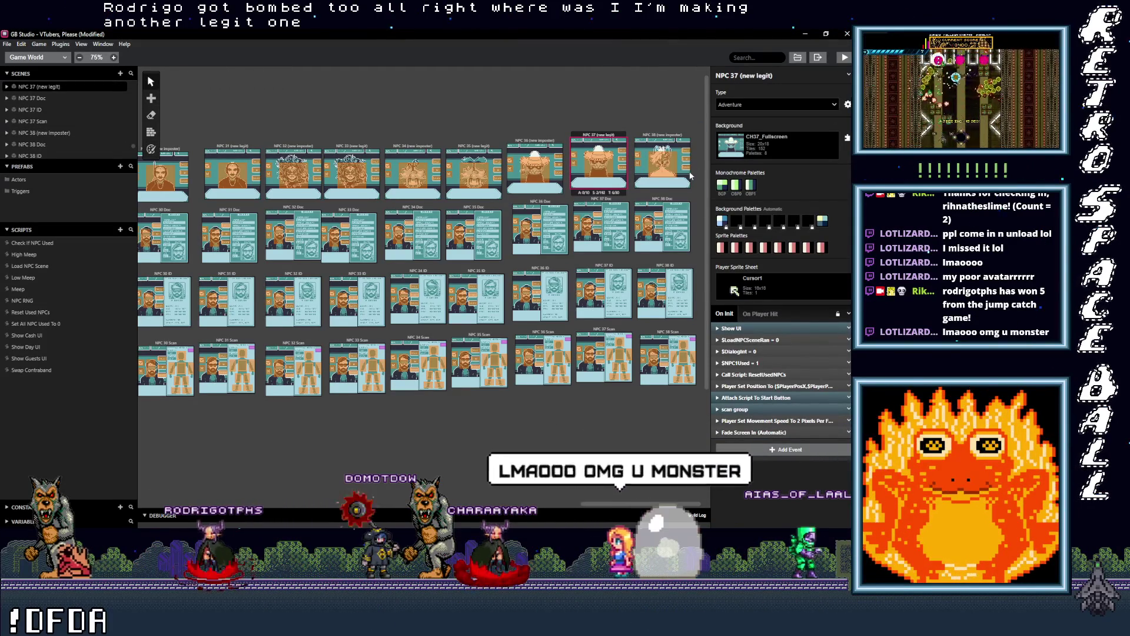
key(ctrl+v)
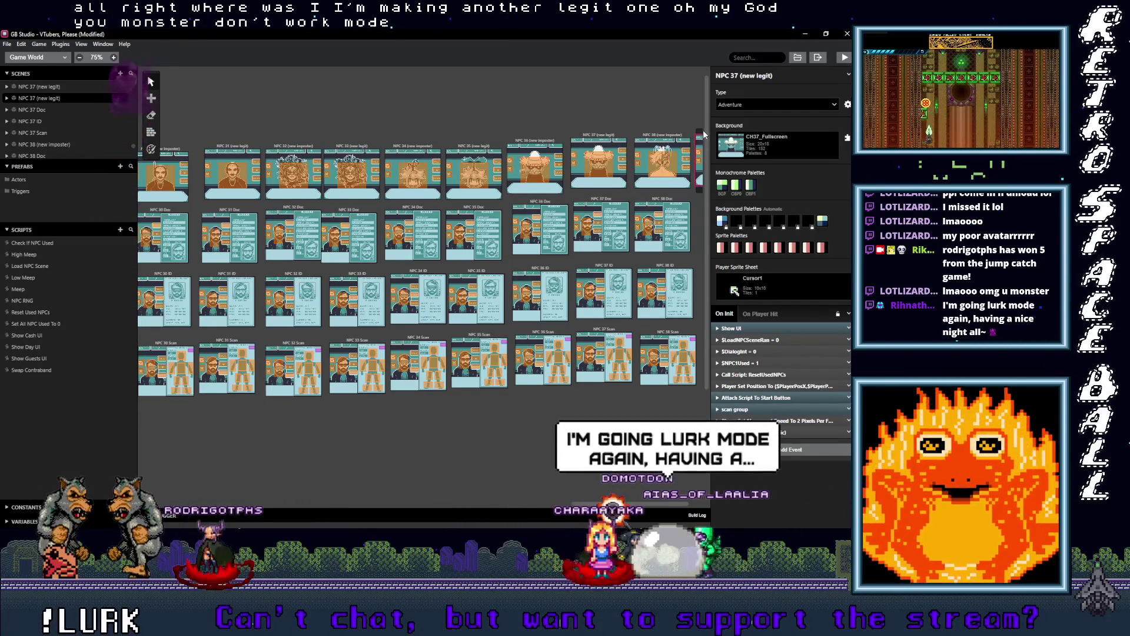
click(704, 134)
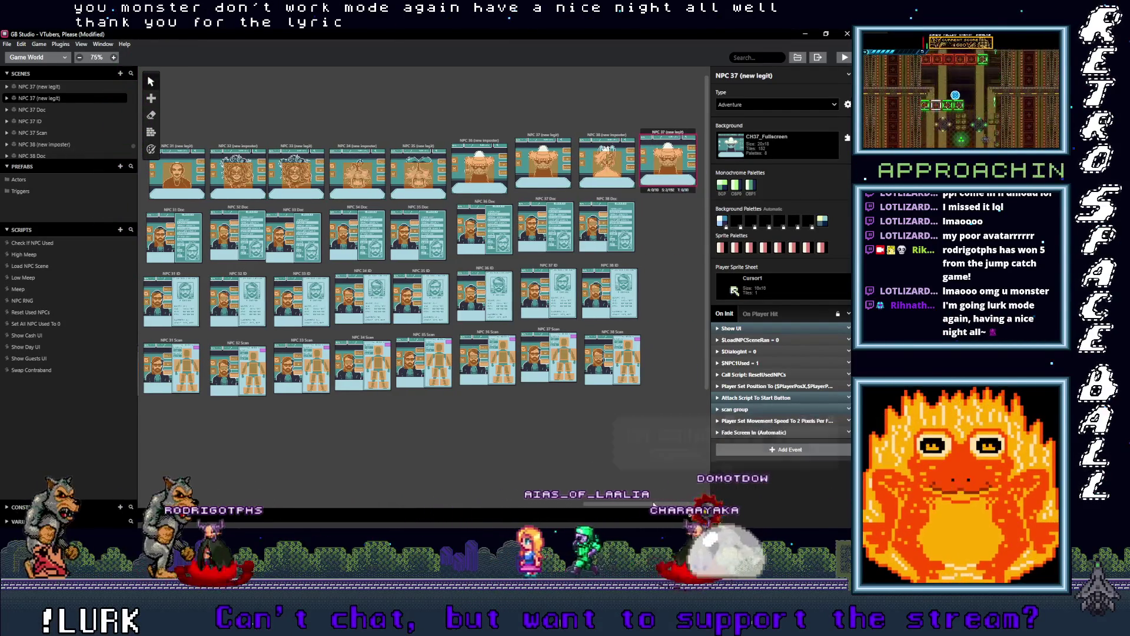
click(555, 200)
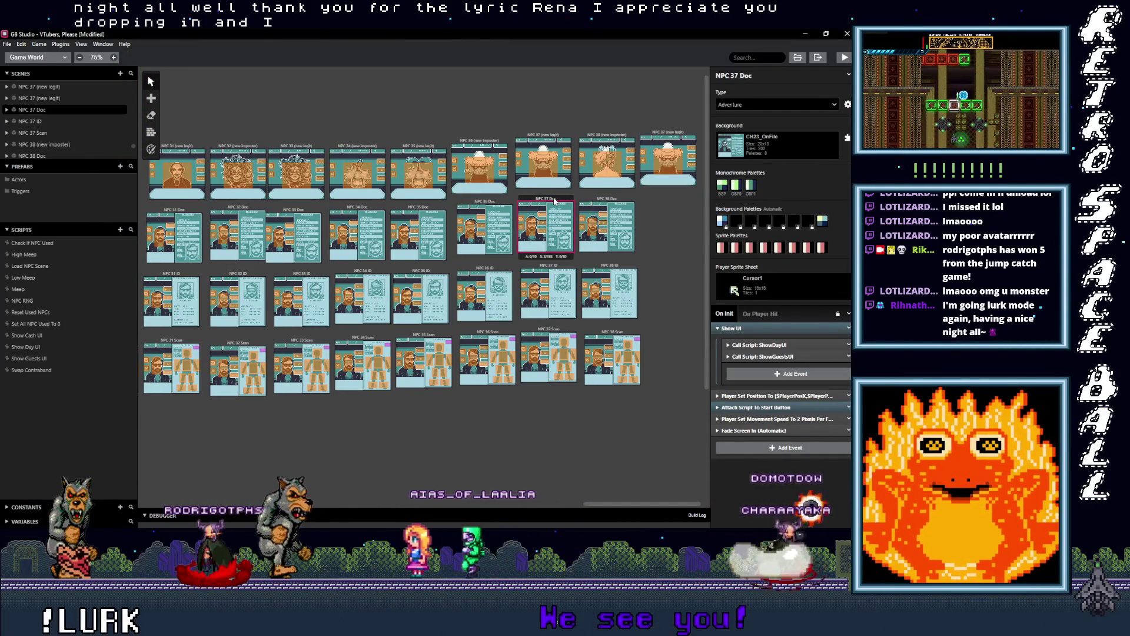
key(s)
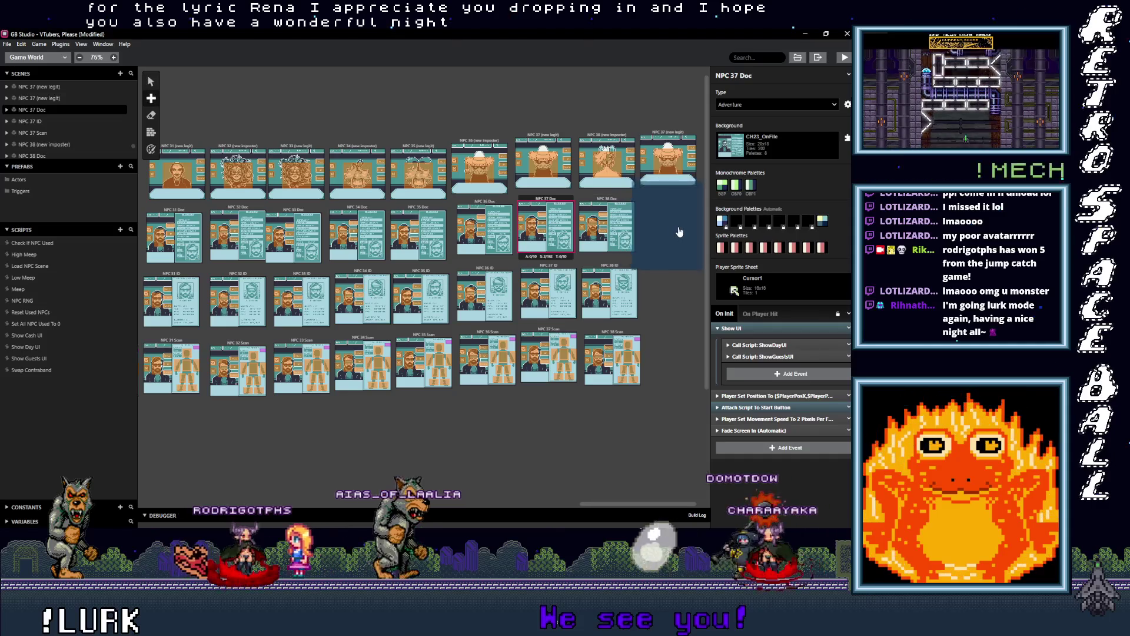
click(682, 235)
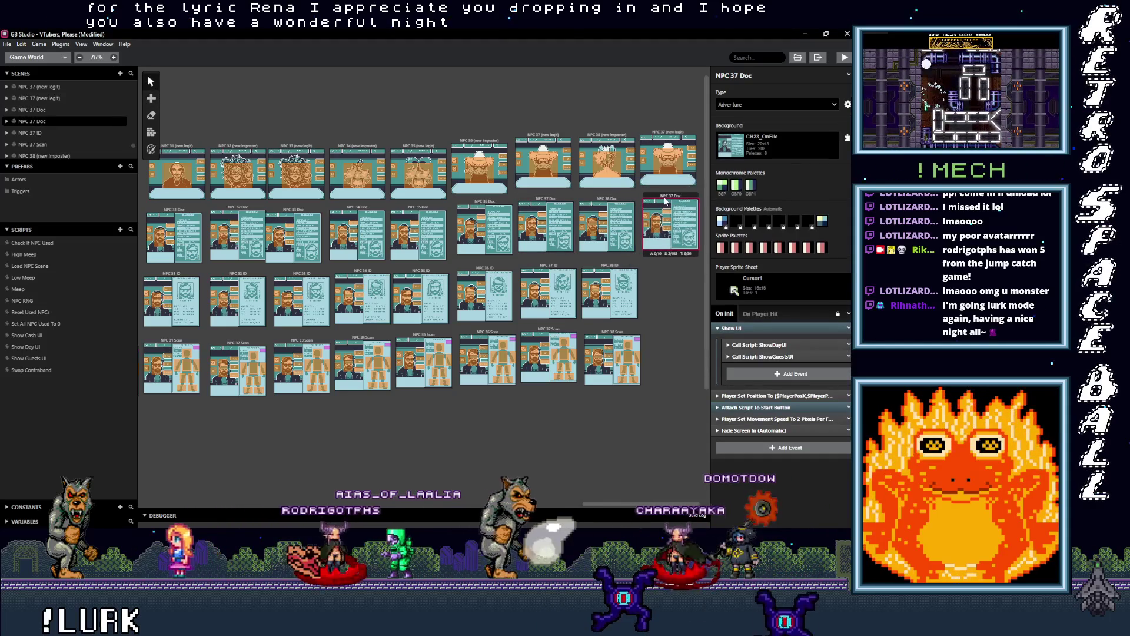
Place copies of NPC 37 ID and NPC 37 Scan at the right end of rows 3 and 4.
click(554, 266)
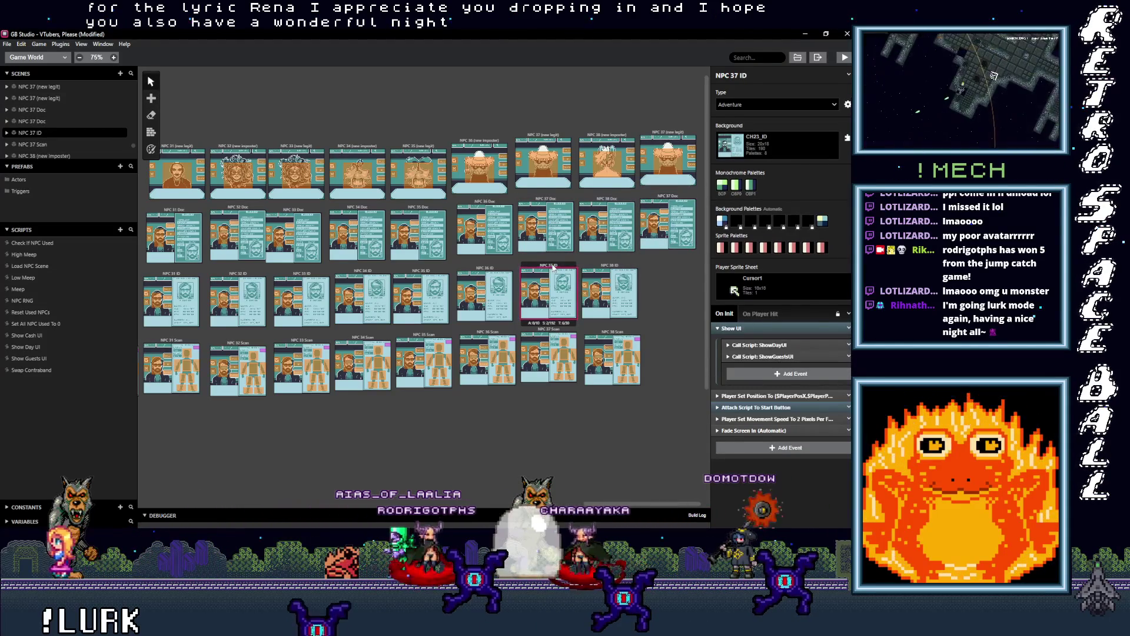
click(666, 266)
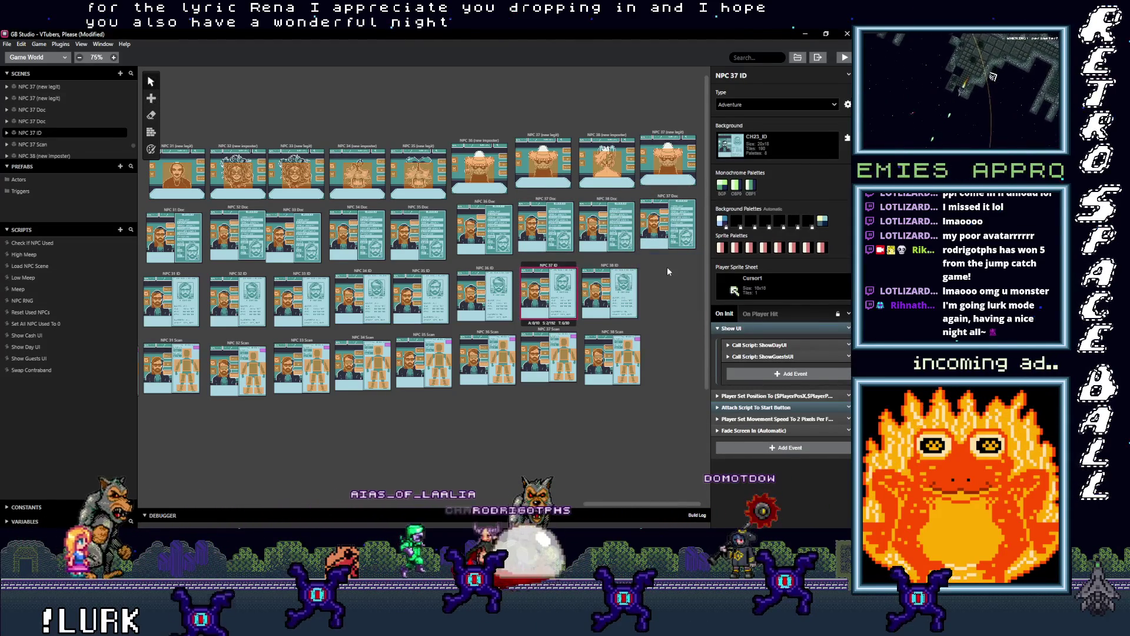
click(552, 332)
key(ctrl+v)
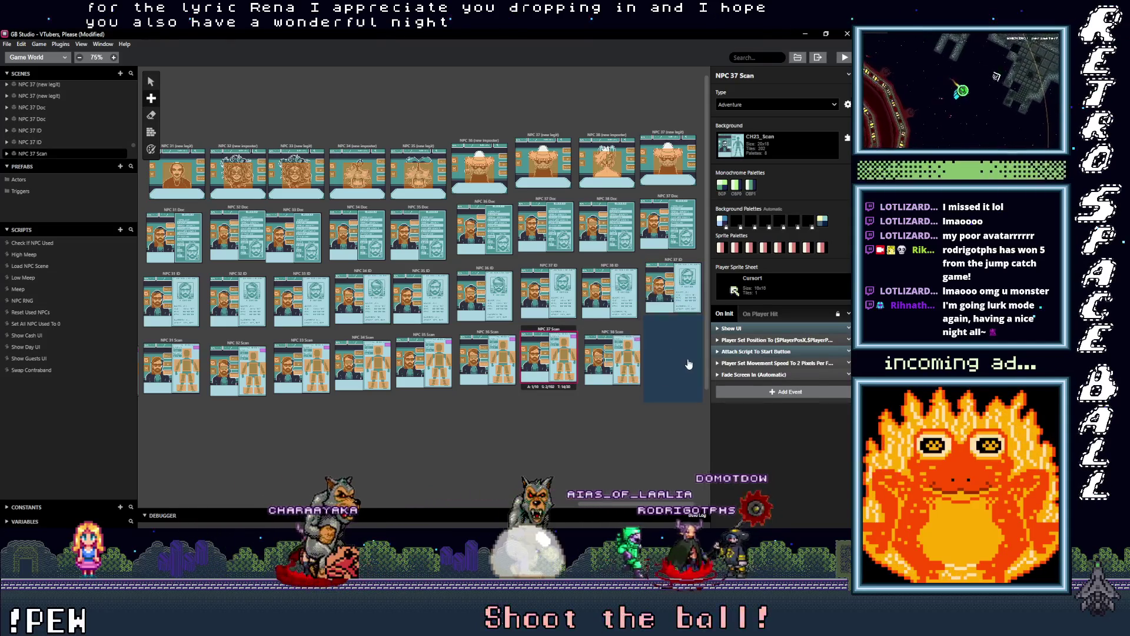
click(676, 333)
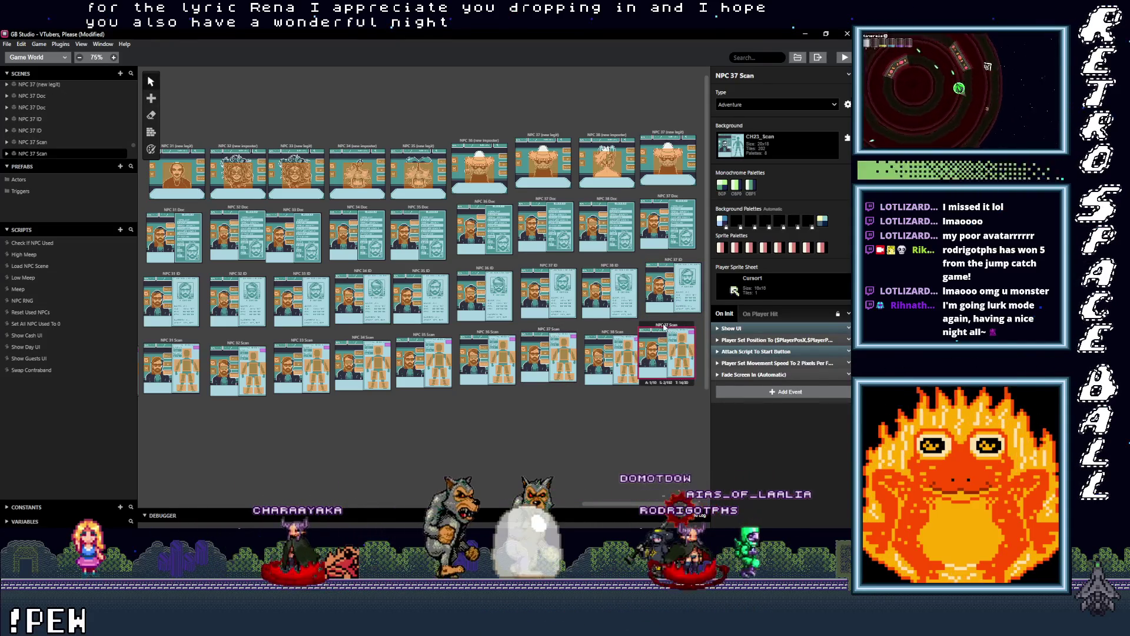
scroll(424, 265, right, 1)
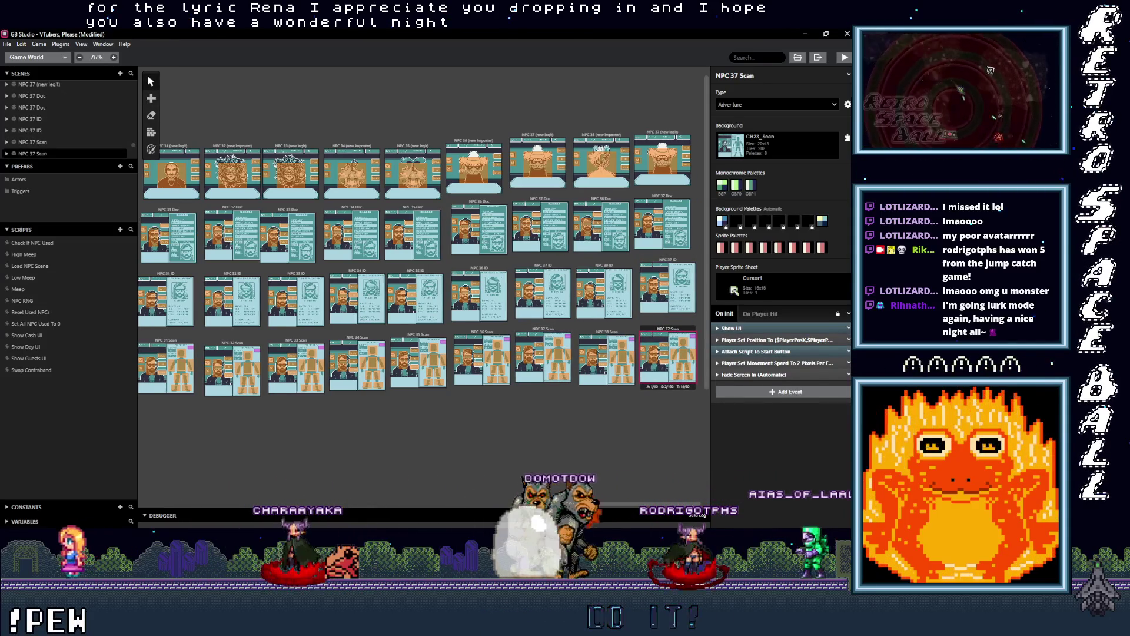
click(657, 135)
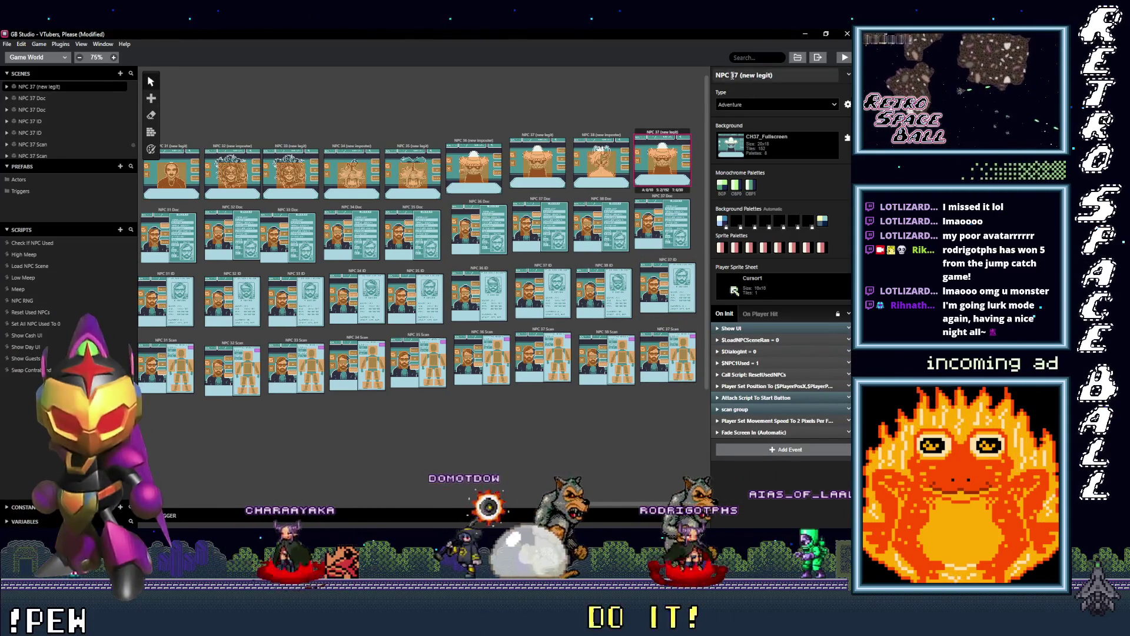
Renumber the (new legit) and Doc copies from NPC 37 to NPC 39.
text(9)
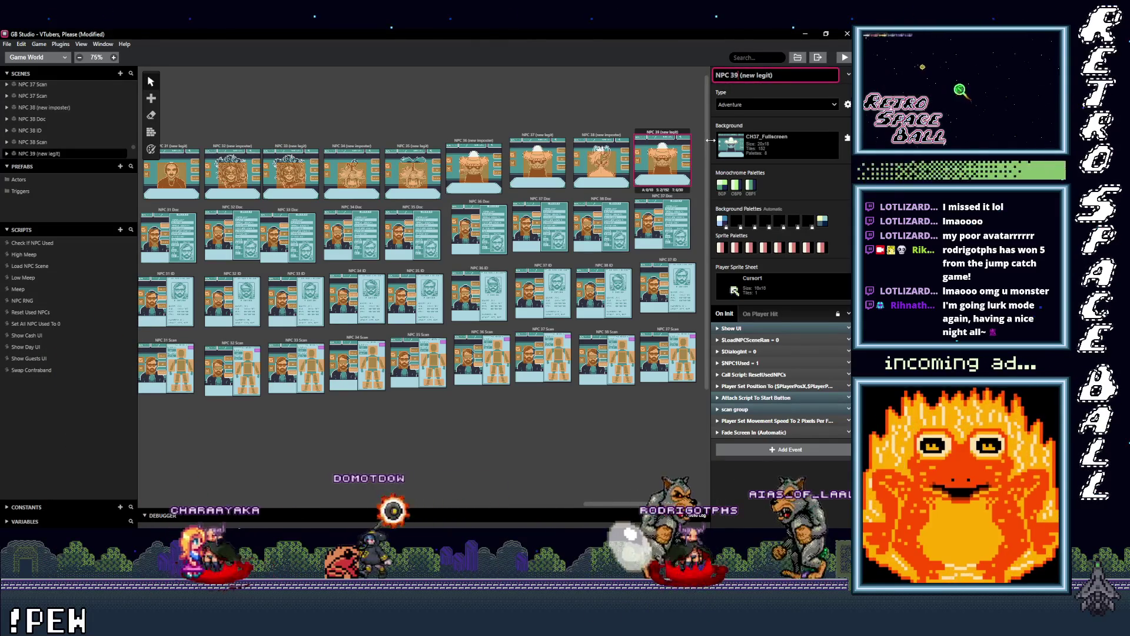
click(660, 202)
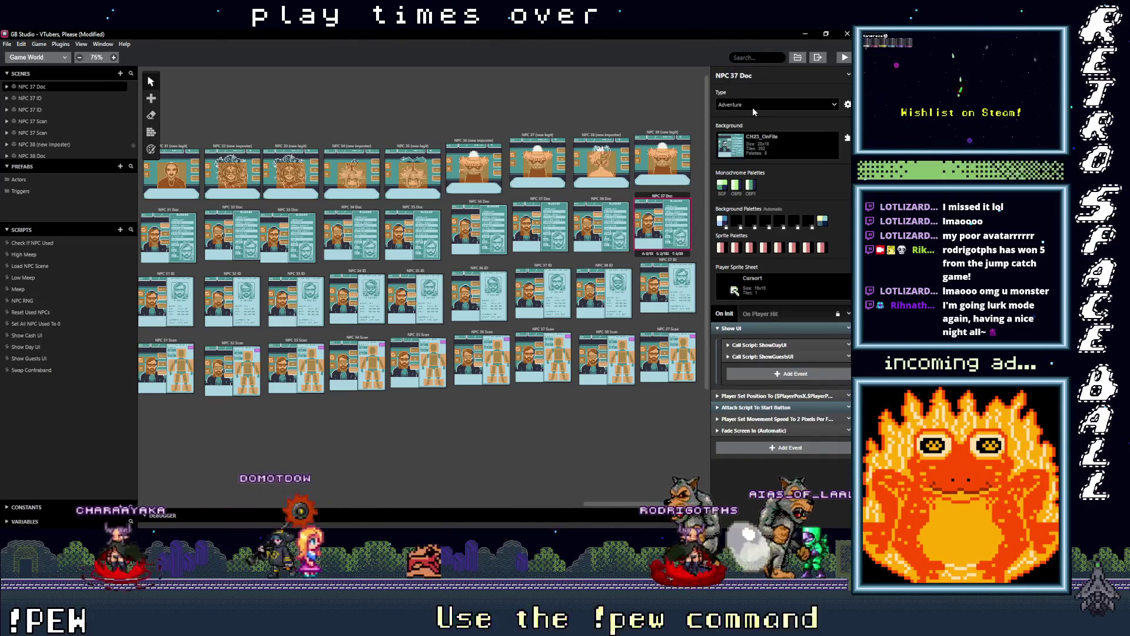
click(736, 76)
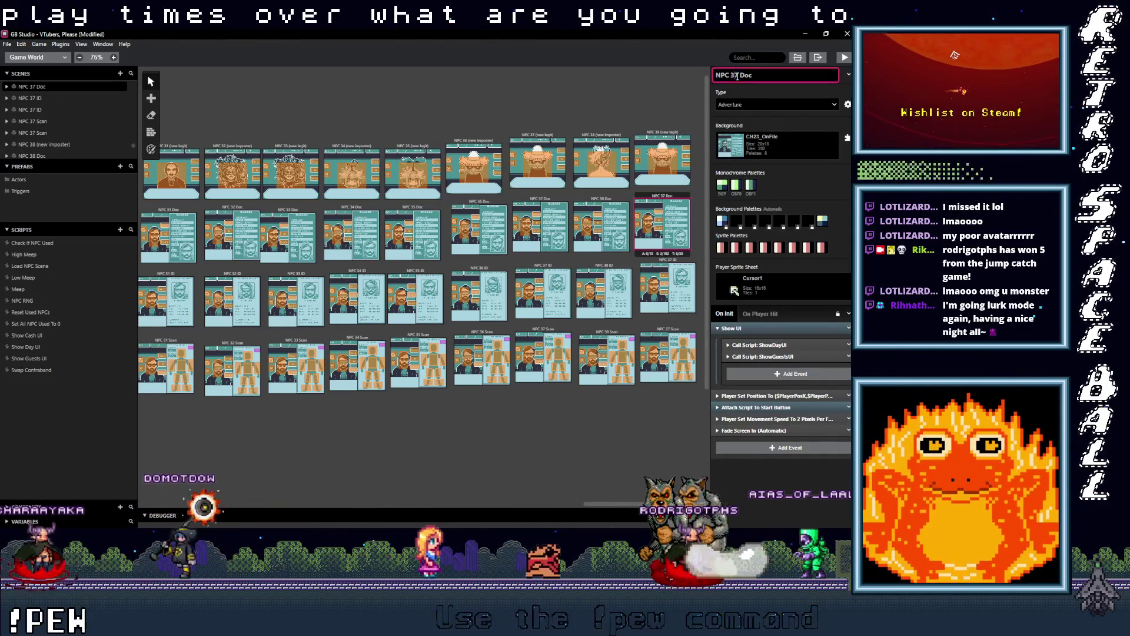
text(9)
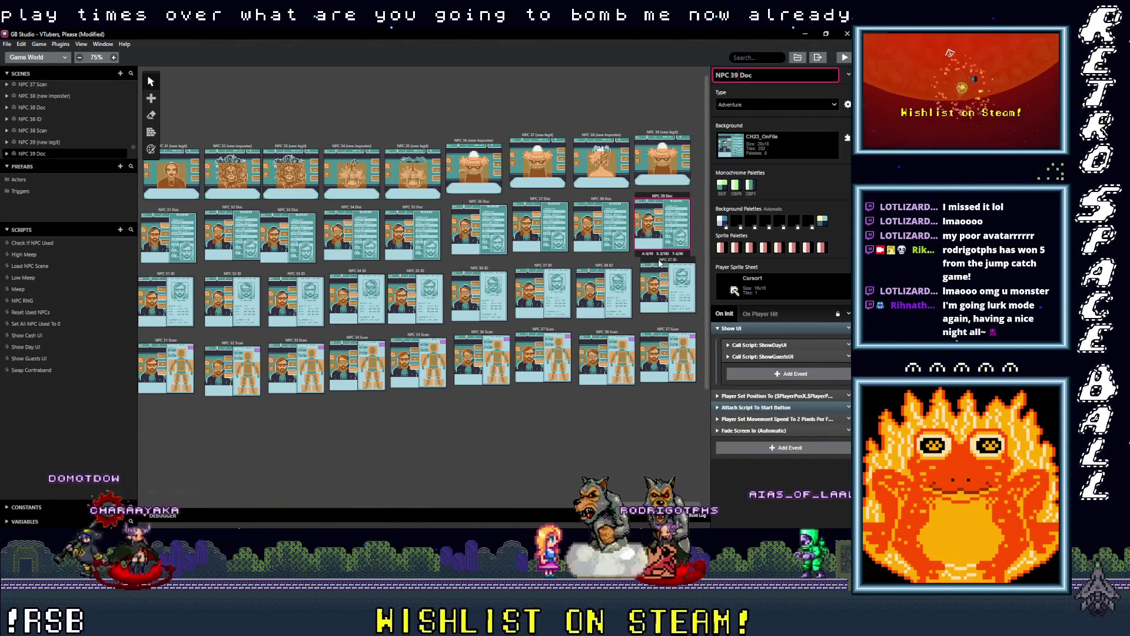
Rename the ID and Scan copies to NPC 39 ID and NPC 39 Scan.
click(659, 264)
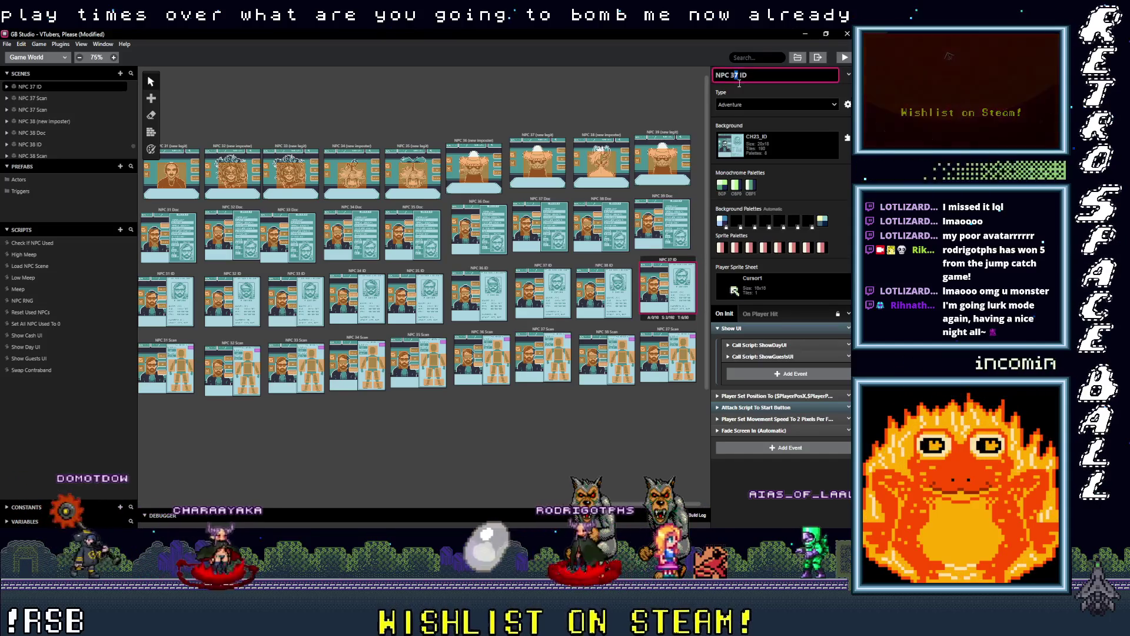
key(Down)
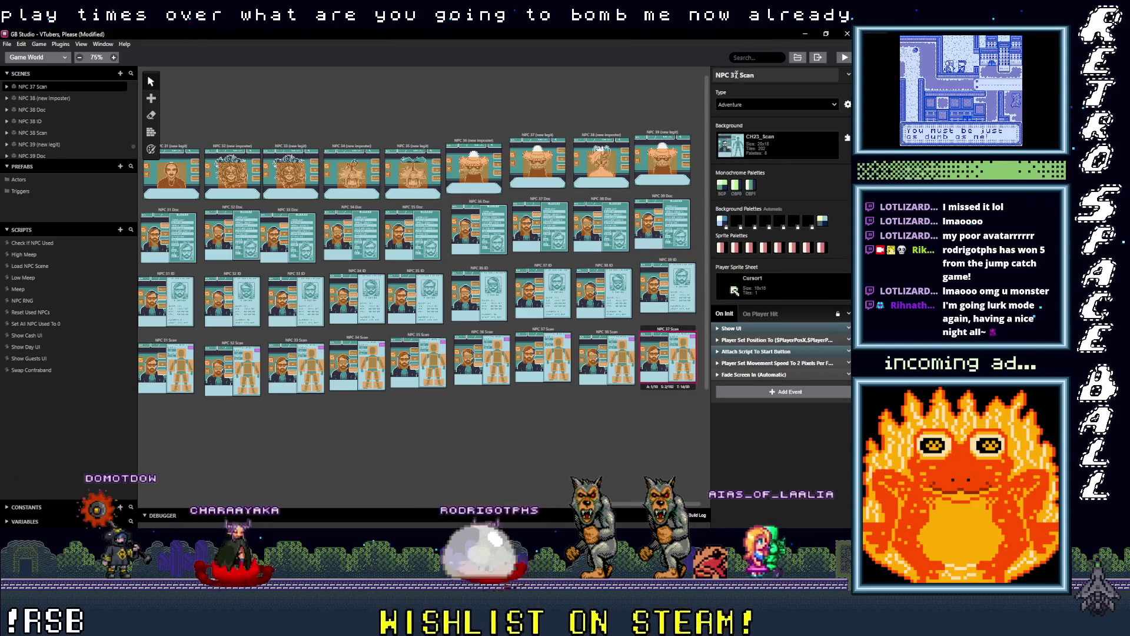
click(735, 75)
key(BackSpace)
text(9)
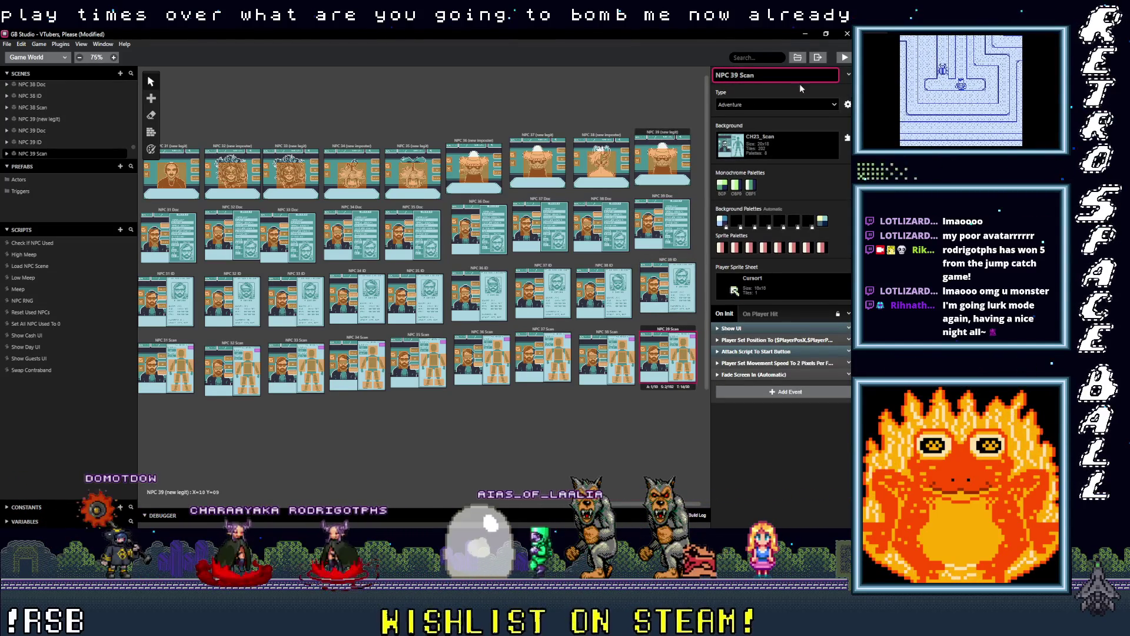
key(alt+Tab)
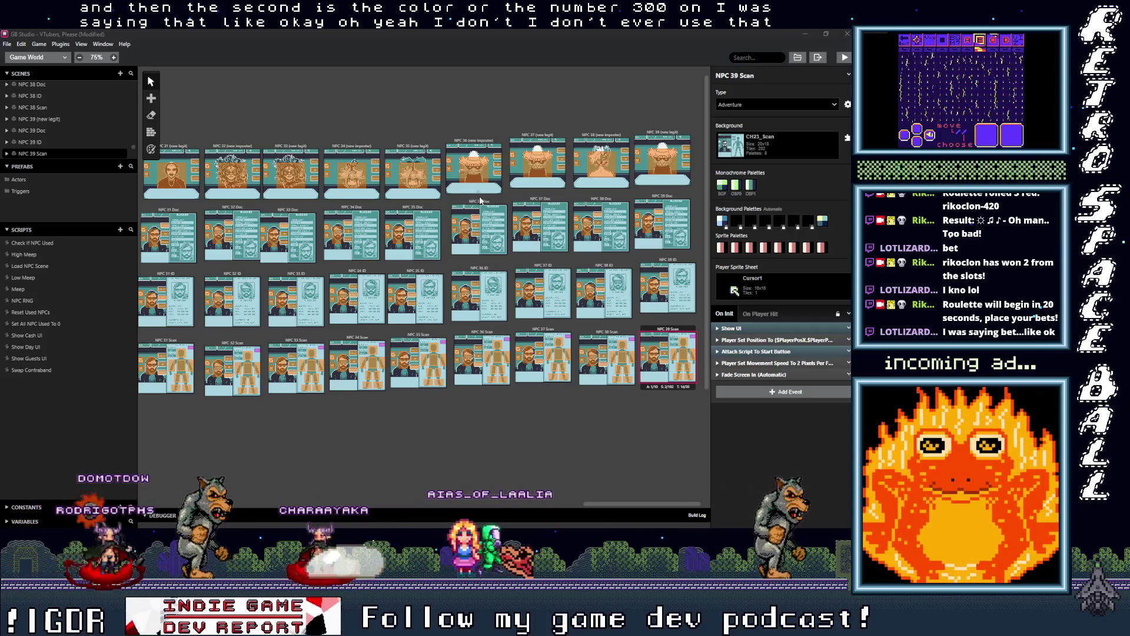
click(659, 133)
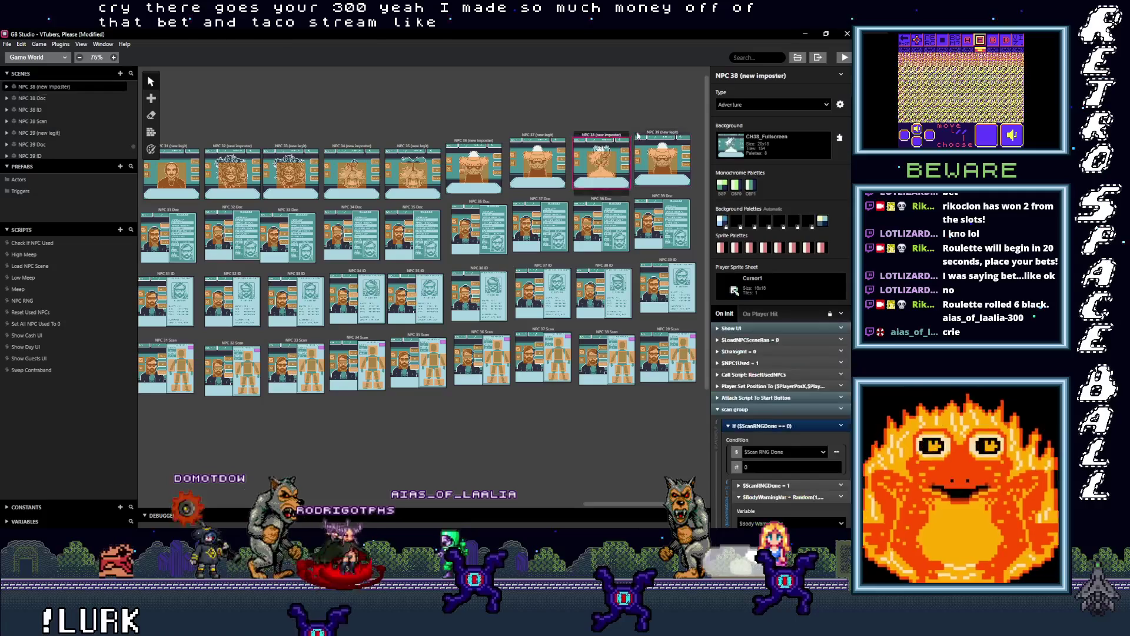
click(612, 136)
click(672, 134)
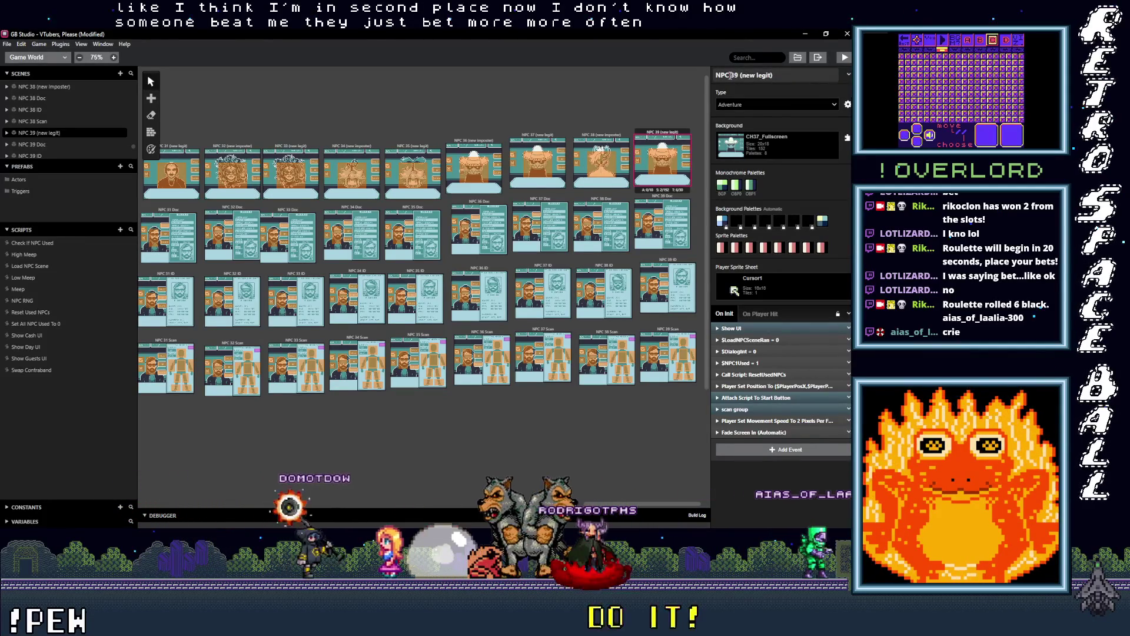
Set the NPC 39 (new legit) background to CH39_Fullscreen with Automatic palettes.
click(771, 144)
scroll(764, 256, down, 10)
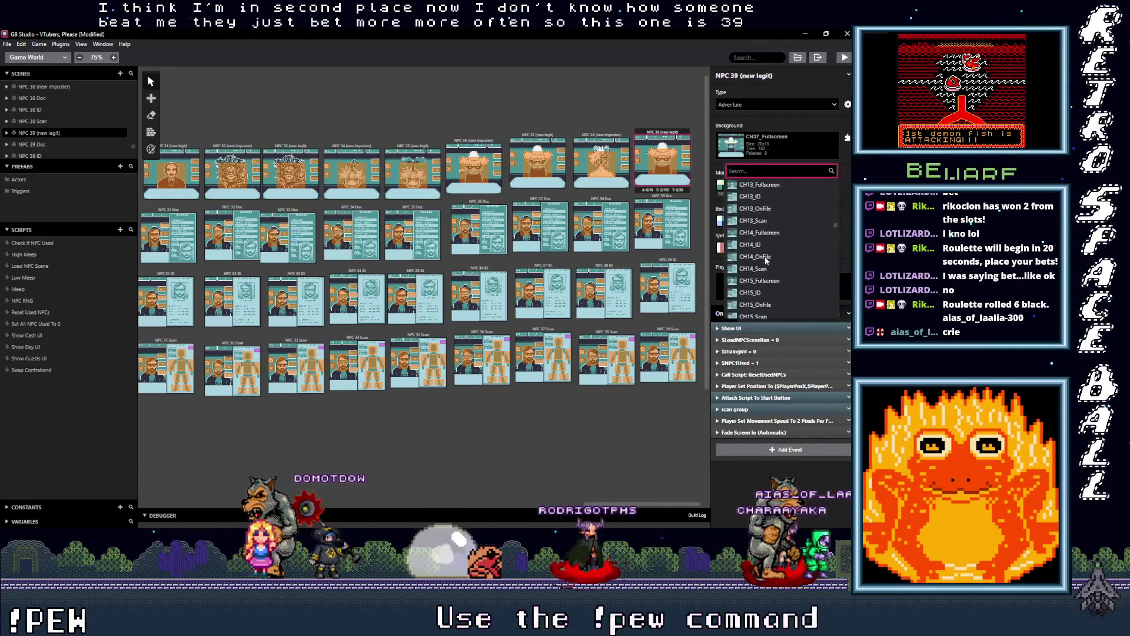
scroll(764, 257, down, 5)
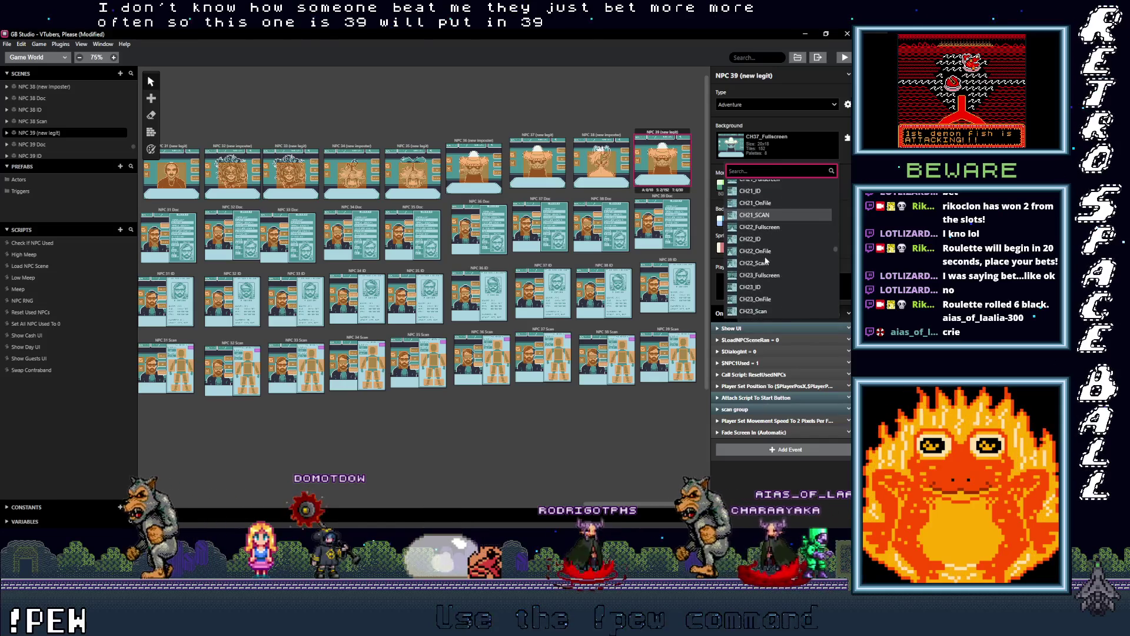
scroll(764, 262, down, 5)
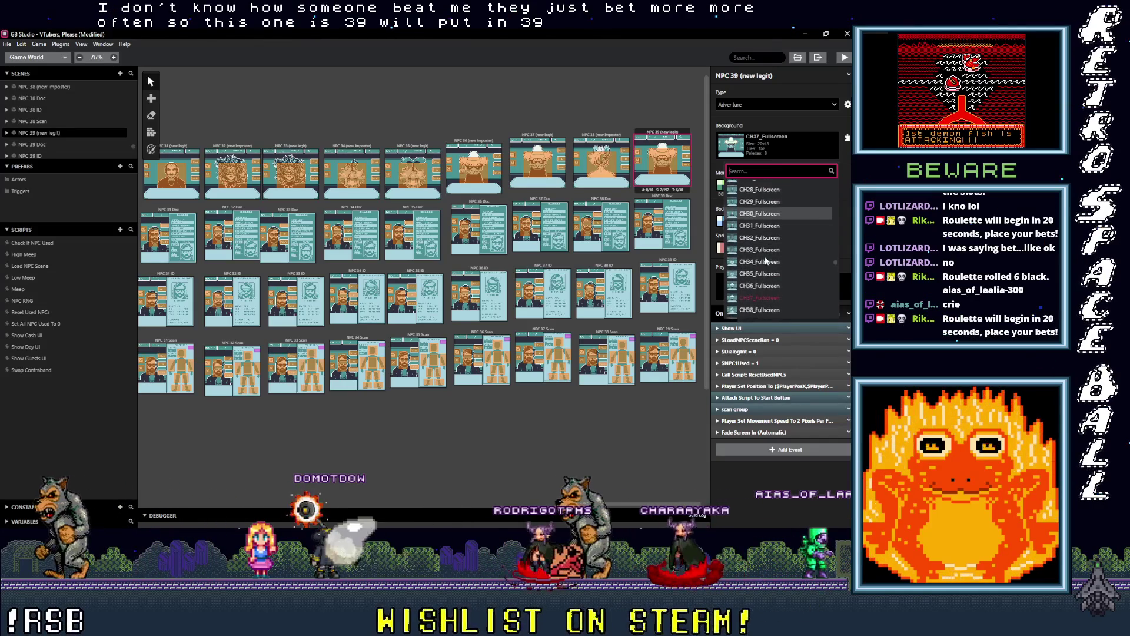
click(760, 277)
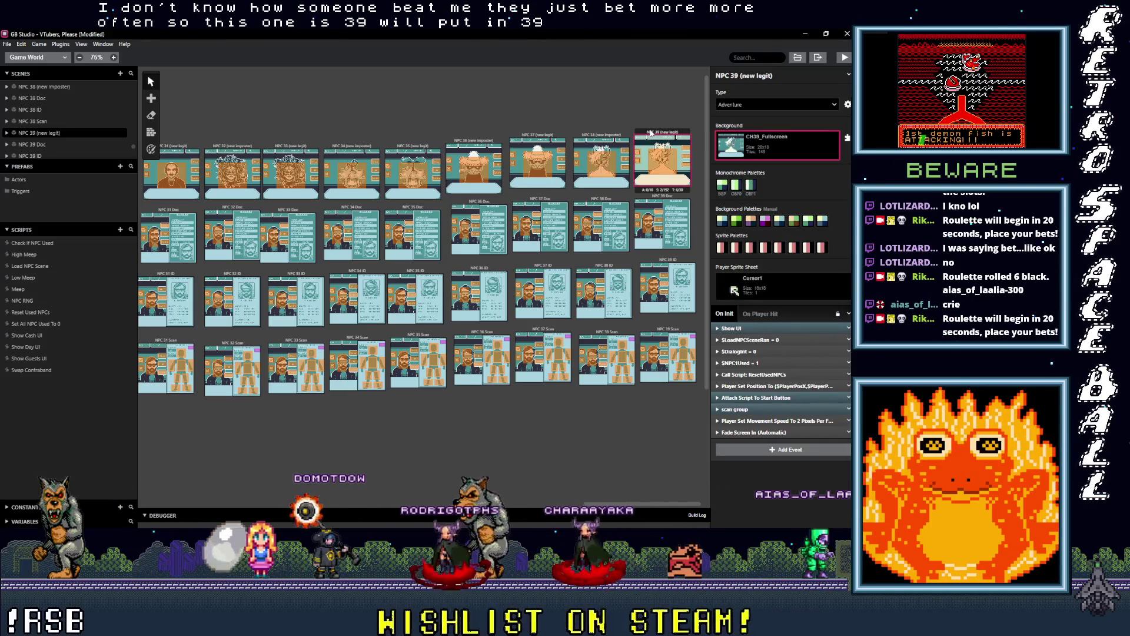
click(150, 149)
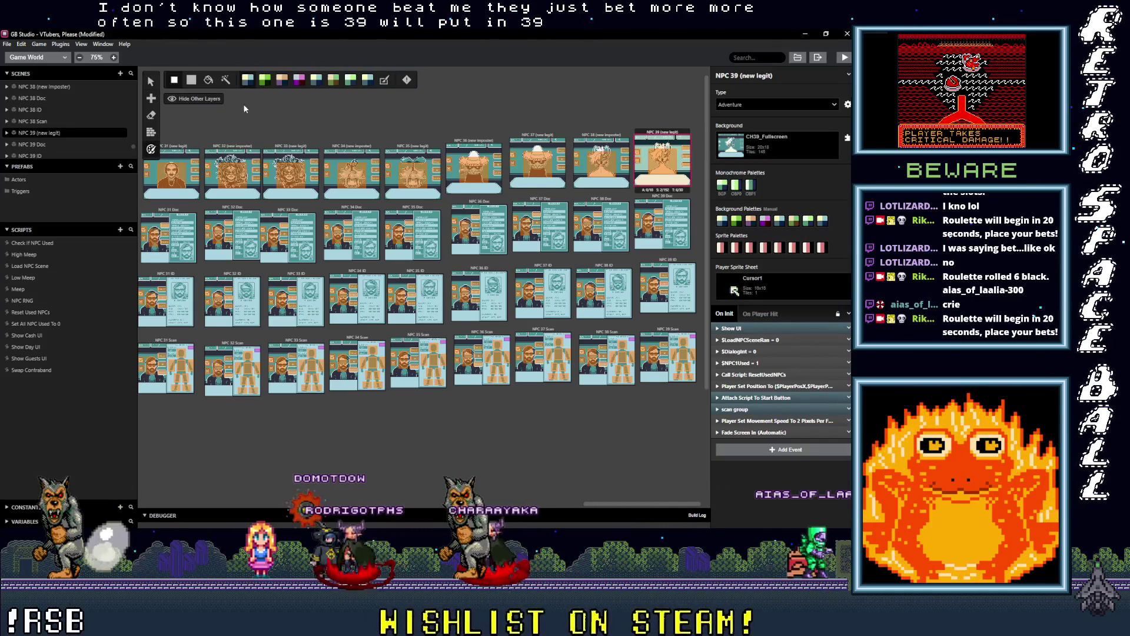
click(384, 80)
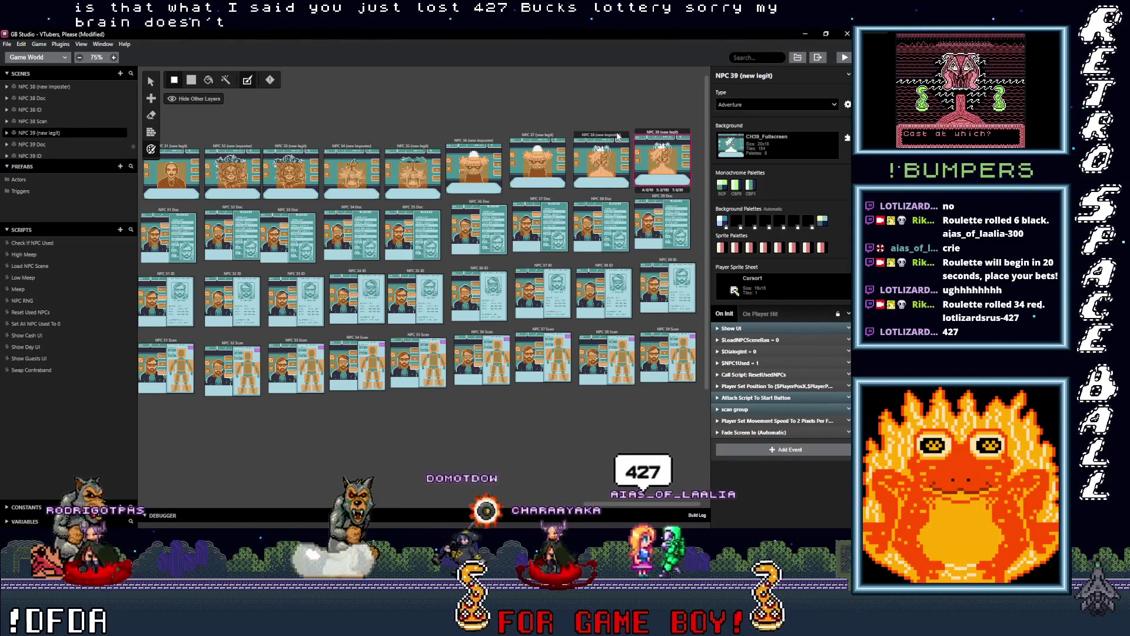
Copy NPC 38 (new imposter) and NPC 38 Doc to the right edge of rows 1 and 2.
click(624, 161)
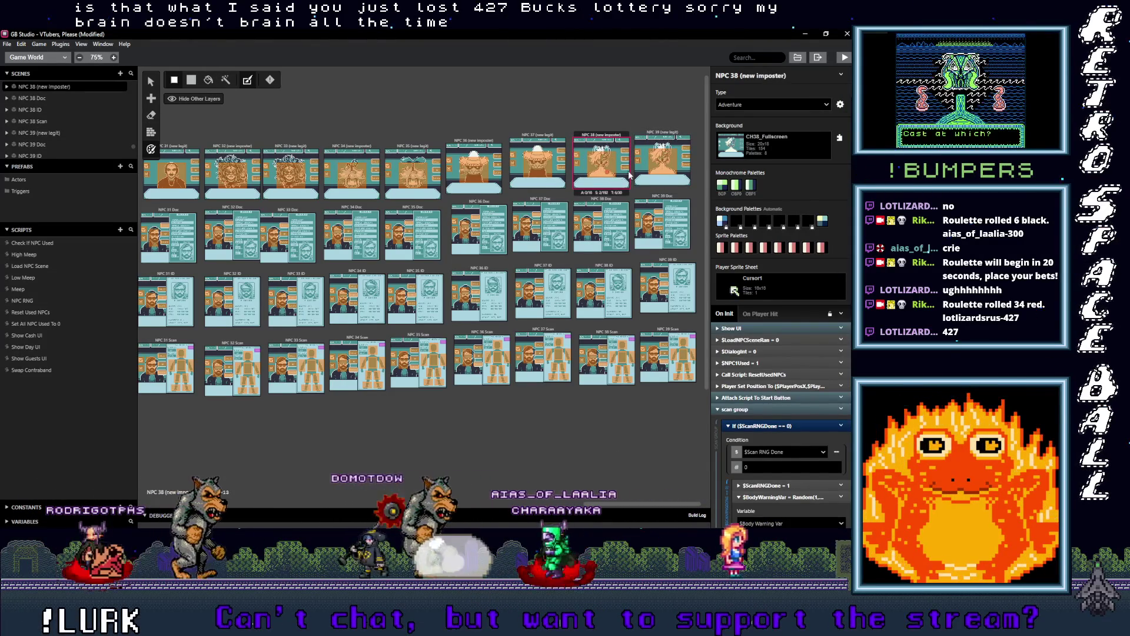
key(ctrl+v)
click(698, 158)
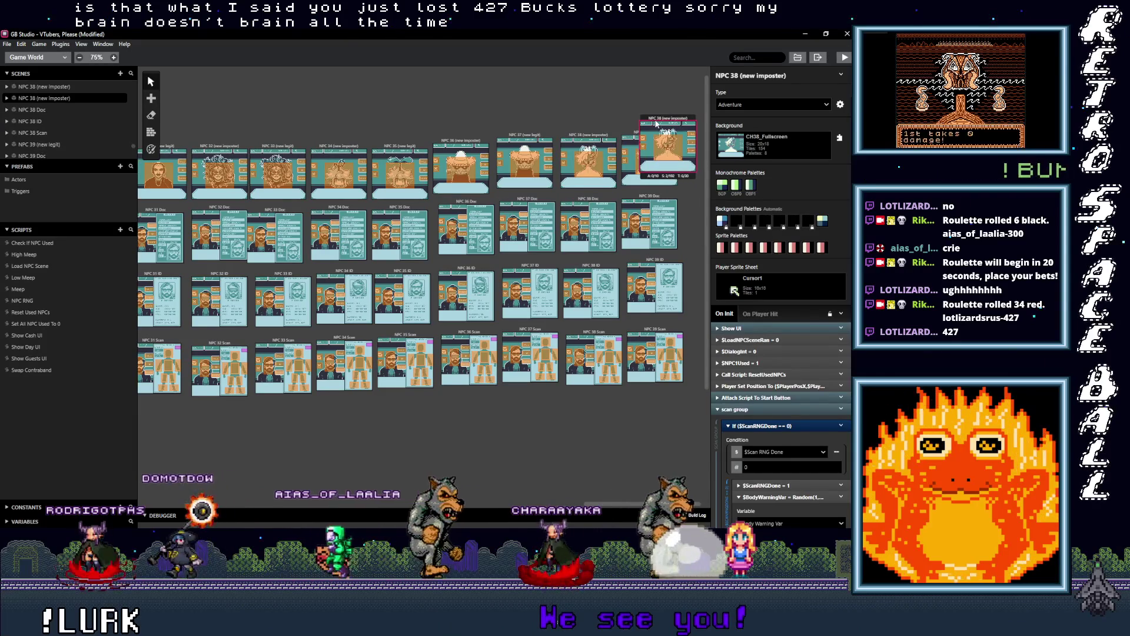
drag(665, 120, 699, 133)
mouse_move(586, 203)
mouse_down()
mouse_move(695, 227)
mouse_move(687, 194)
mouse_up()
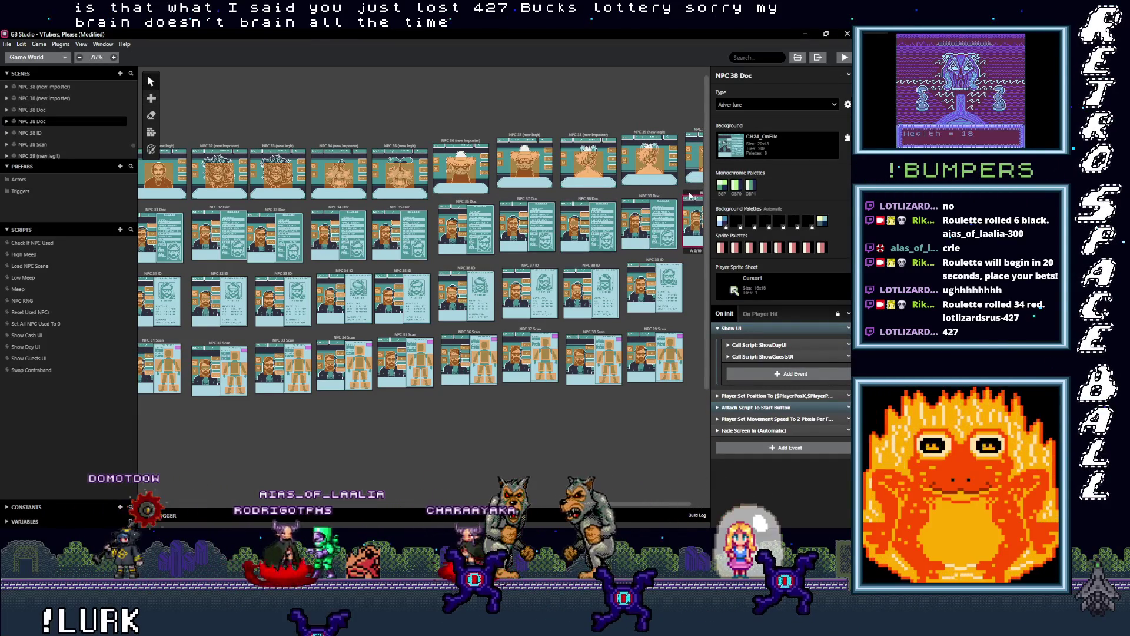
Place copies of NPC 38 ID and NPC 38 Scan at the right edge of rows 3 and 4.
click(587, 267)
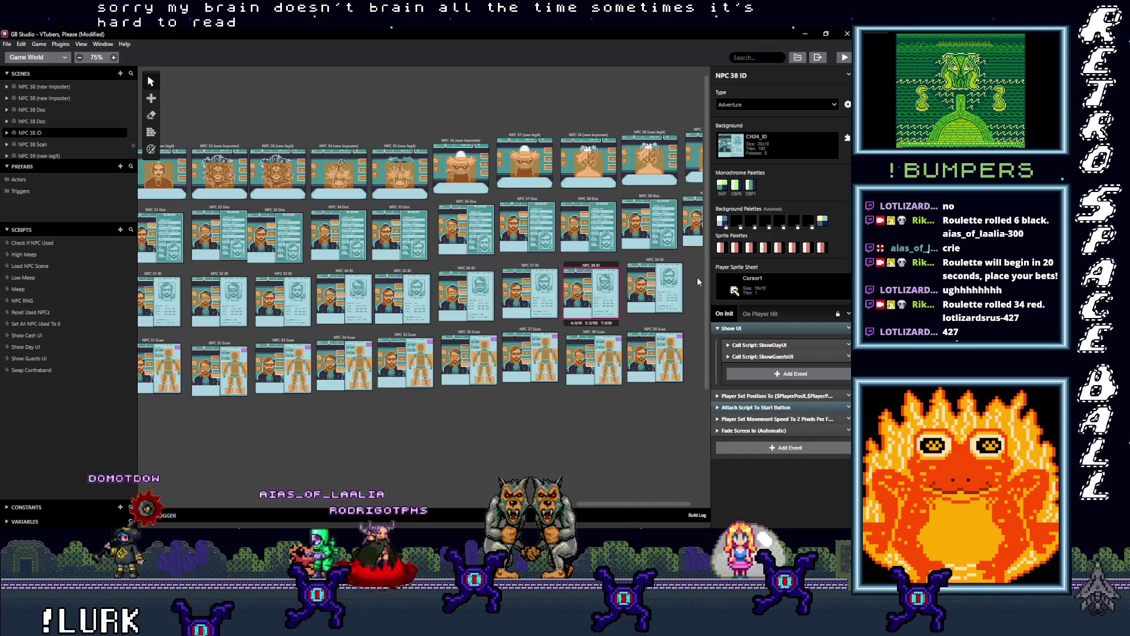
key(s)
click(677, 253)
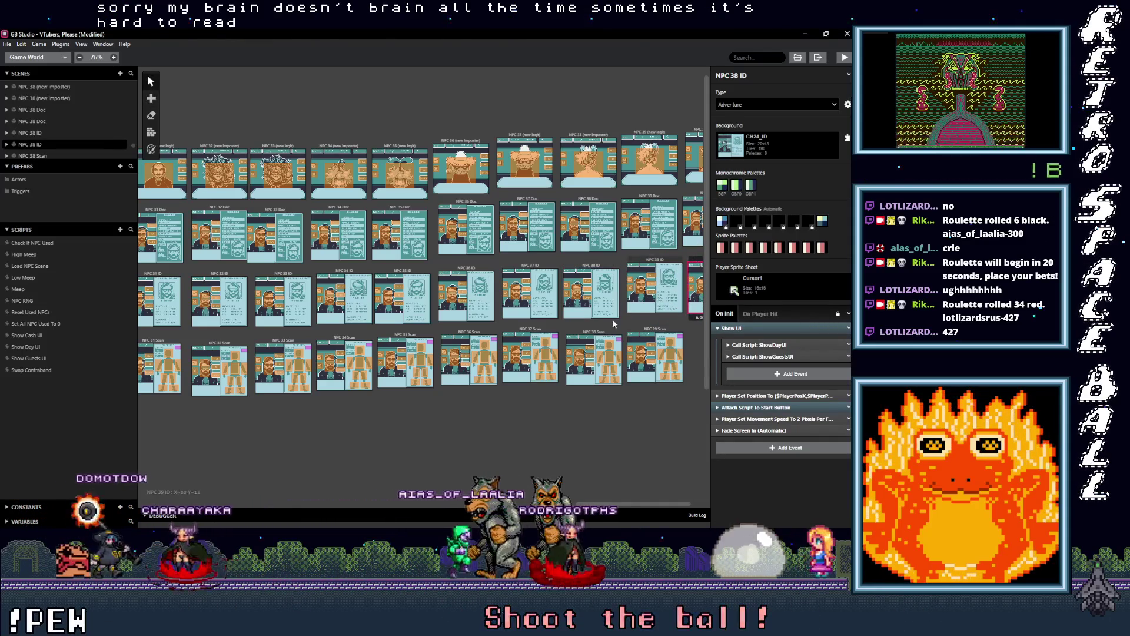
click(599, 334)
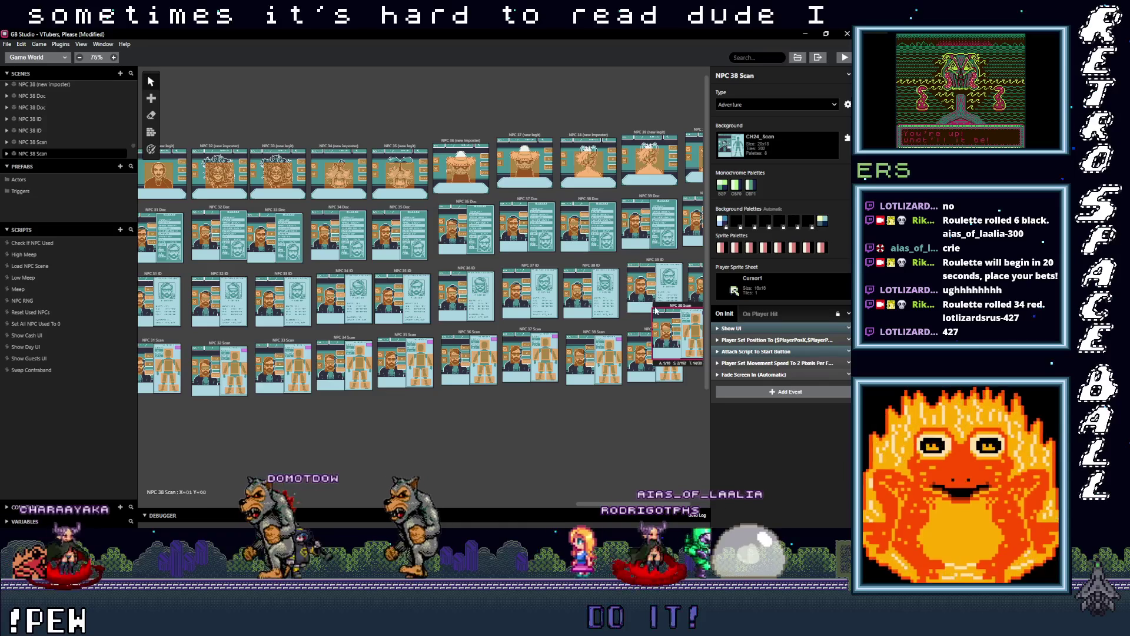
click(696, 327)
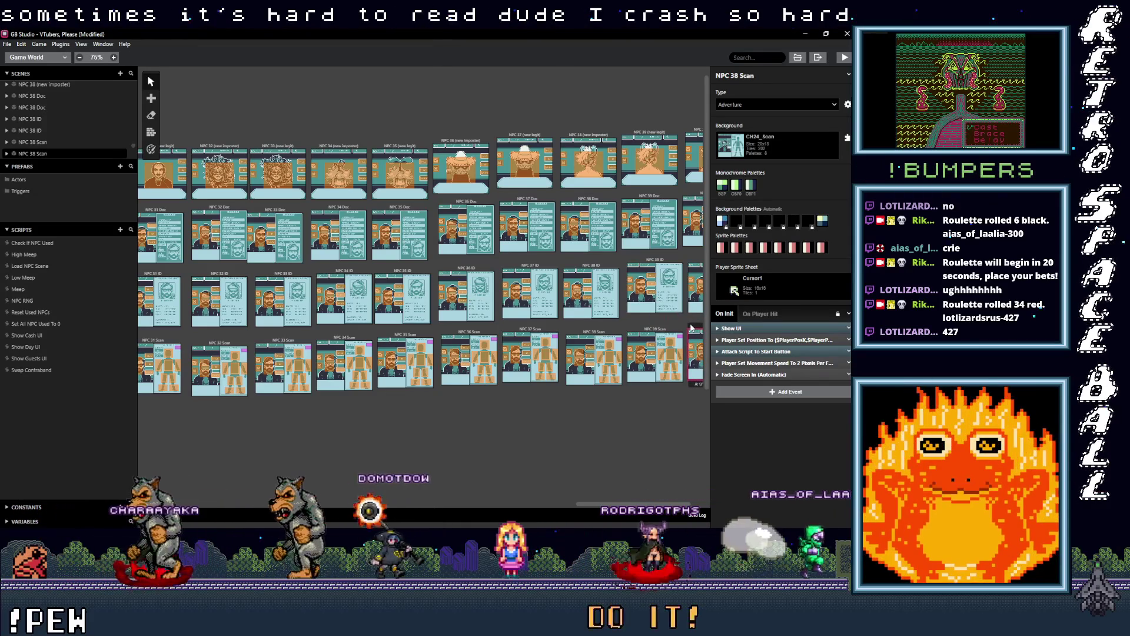
drag(602, 505, 612, 505)
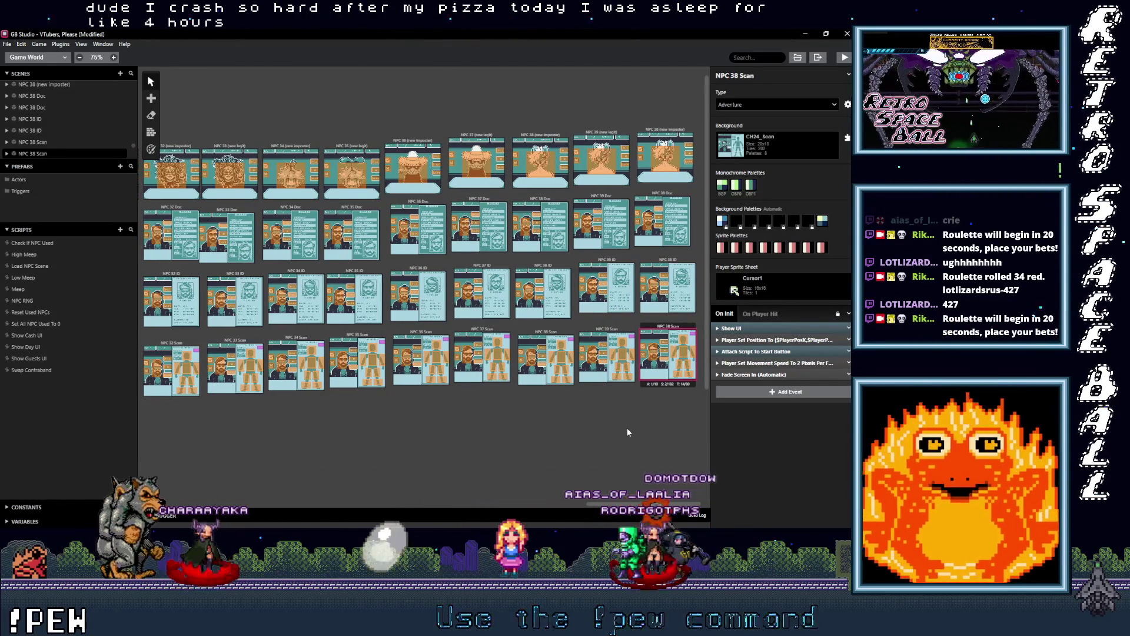
Rename the imposter and Doc copies to NPC 40 (new imposter) and NPC 40 Doc.
click(607, 135)
click(656, 133)
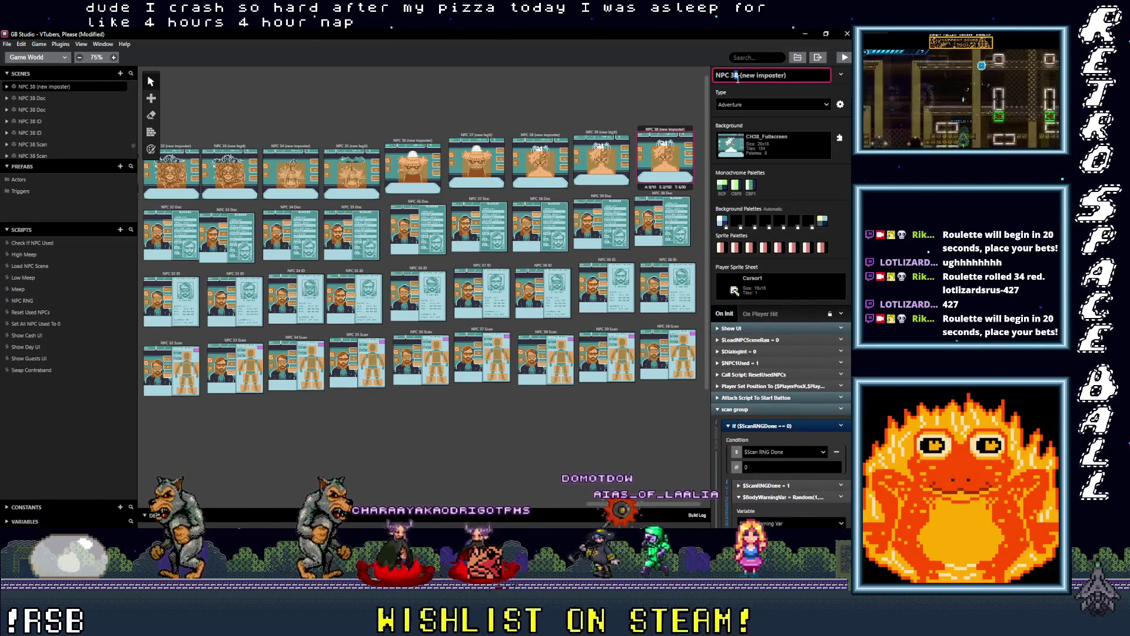
text(9)
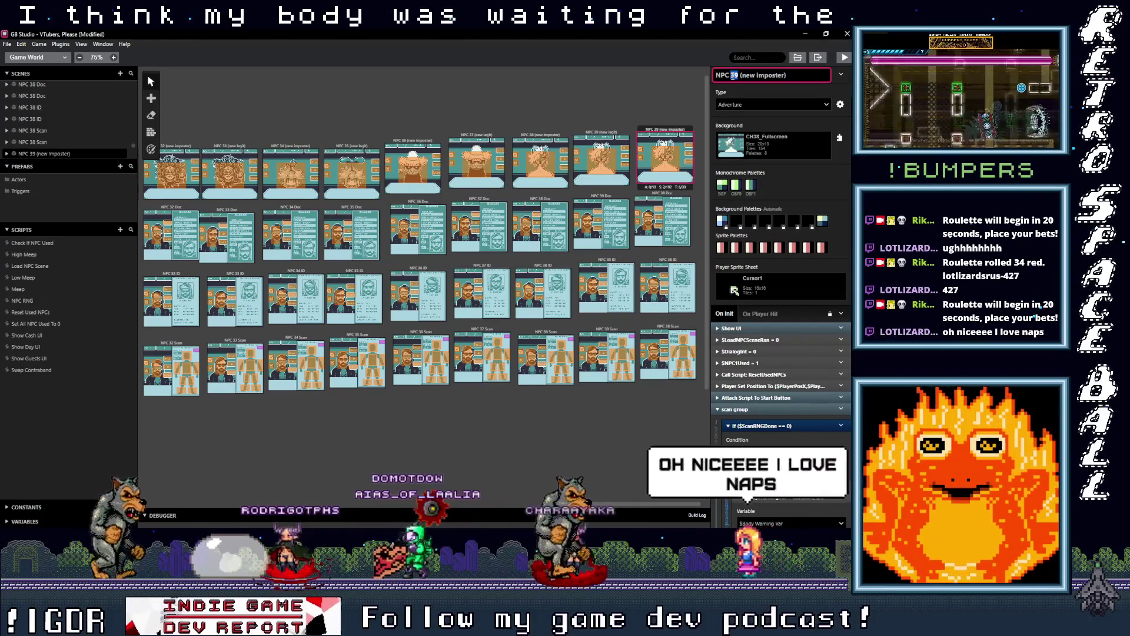
key(BackSpace)
key(BackSpace)
text(40)
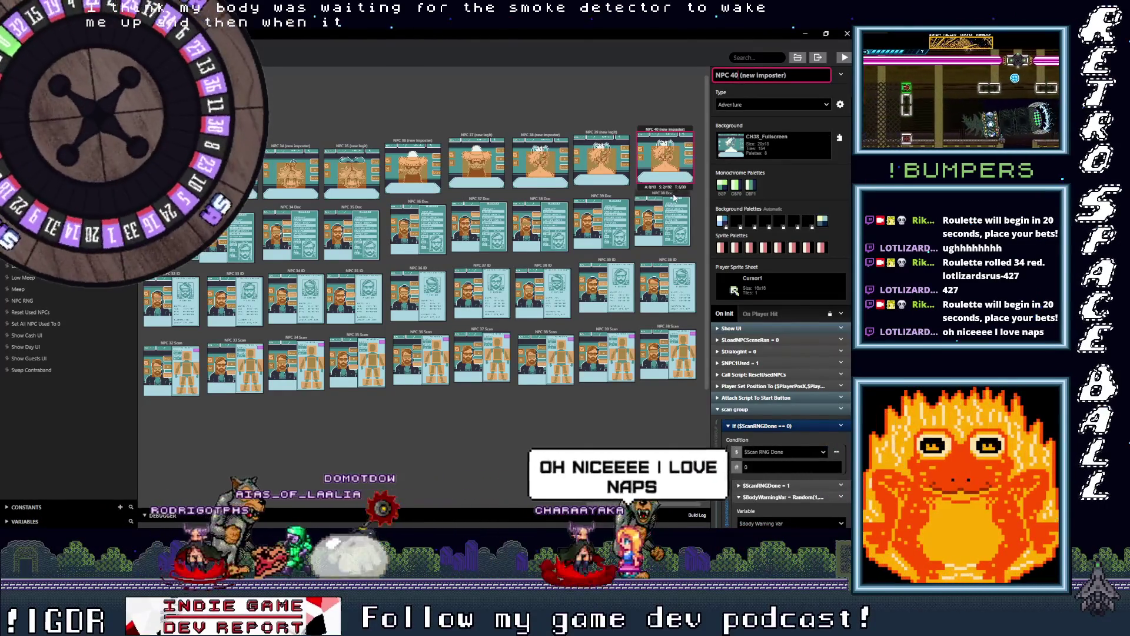
click(663, 223)
double_click(728, 75)
text(40 Doc)
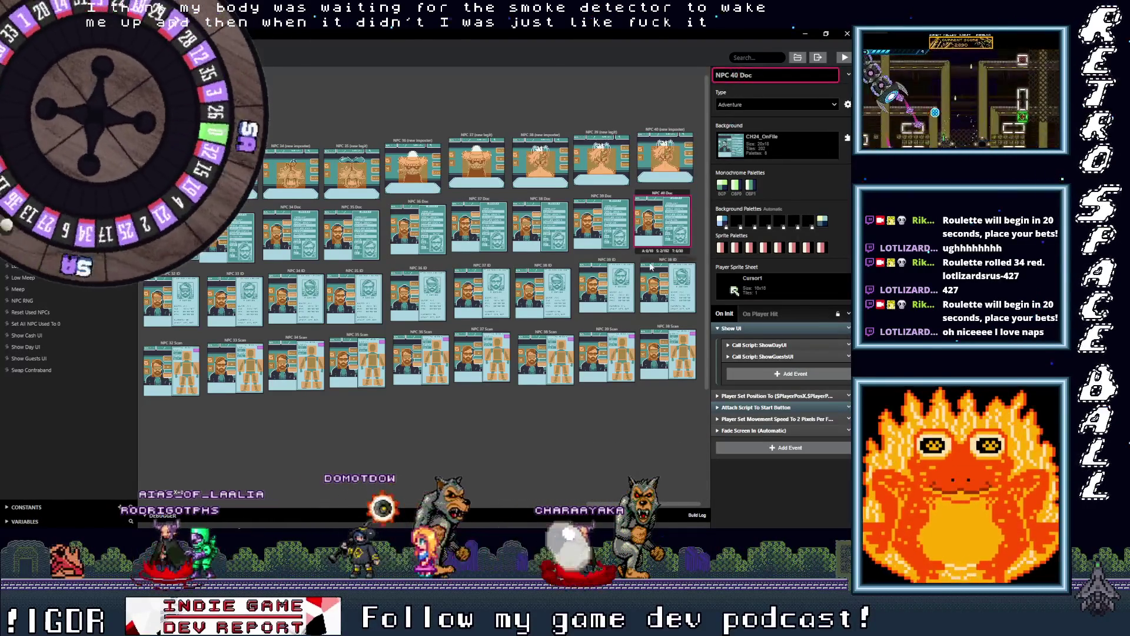
Rename the ID and Scan copies to NPC 40 ID and NPC 40 Scan.
click(667, 288)
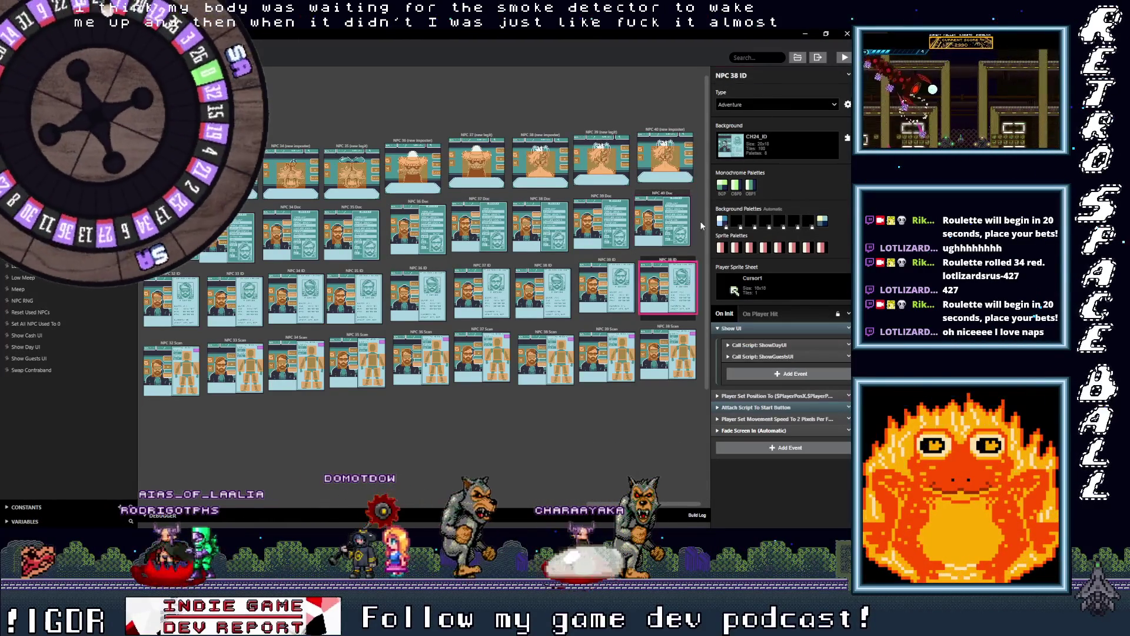
double_click(731, 75)
text(40)
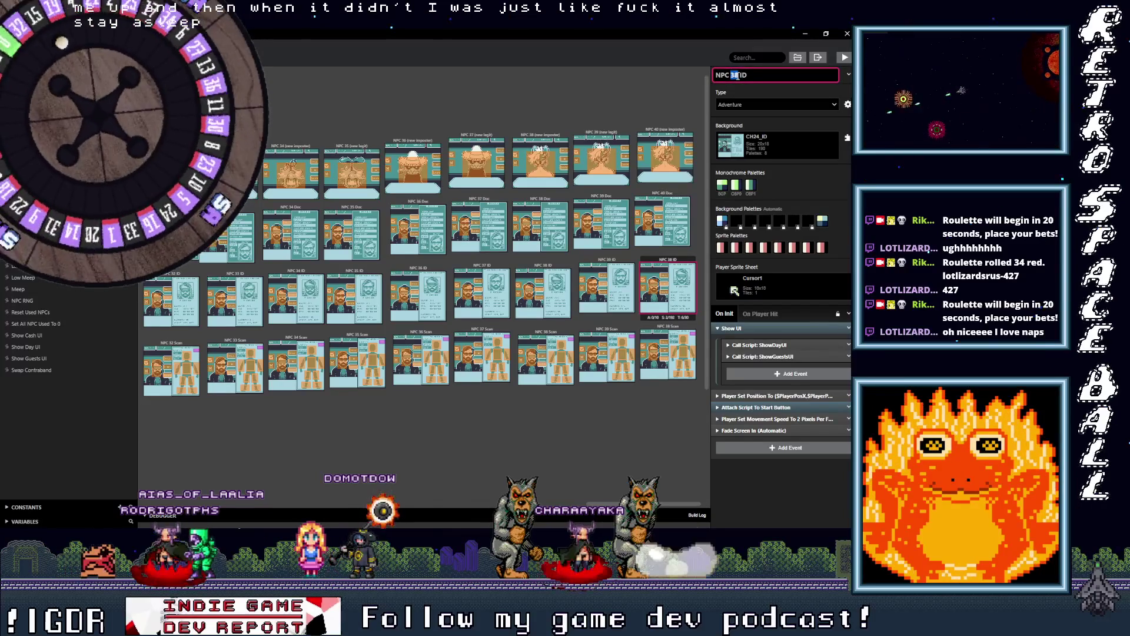
click(675, 327)
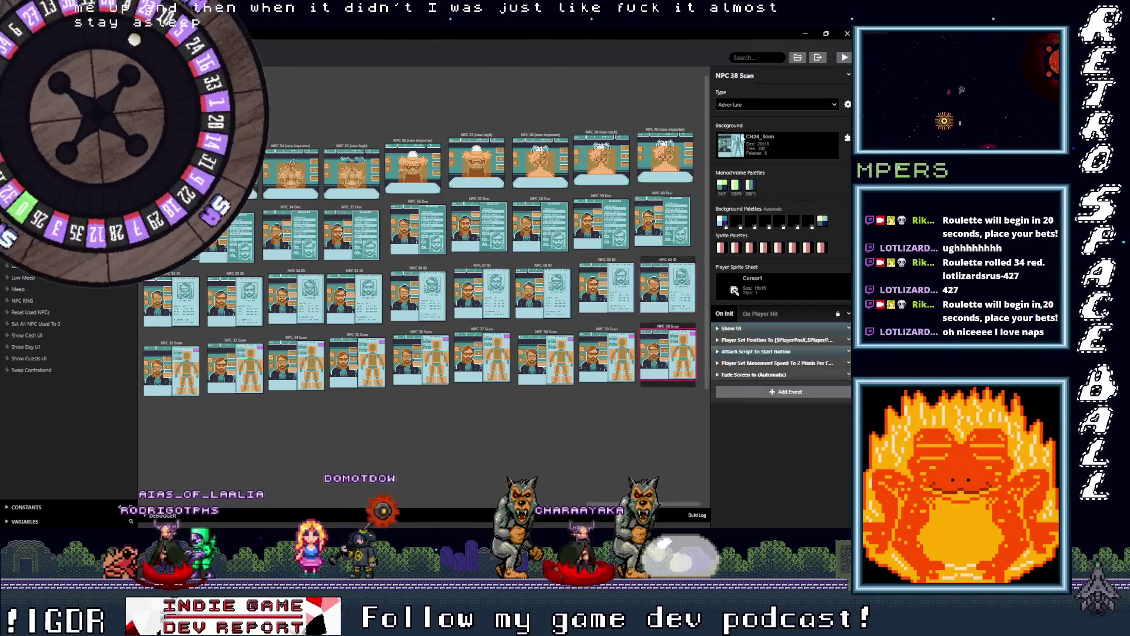
double_click(735, 75)
text(40)
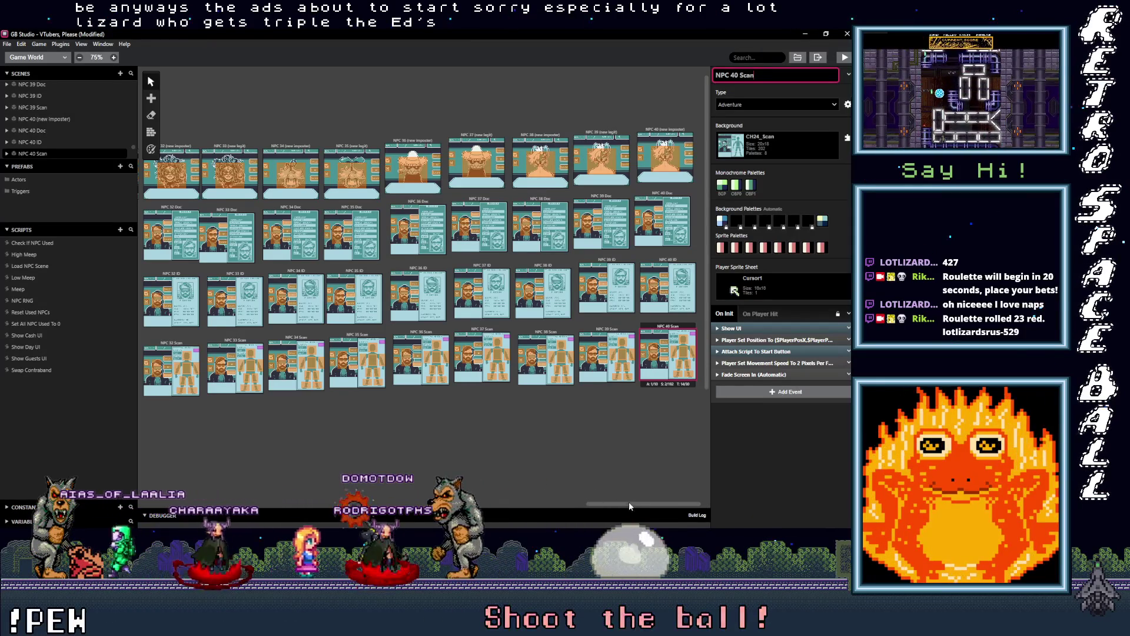
key(Return)
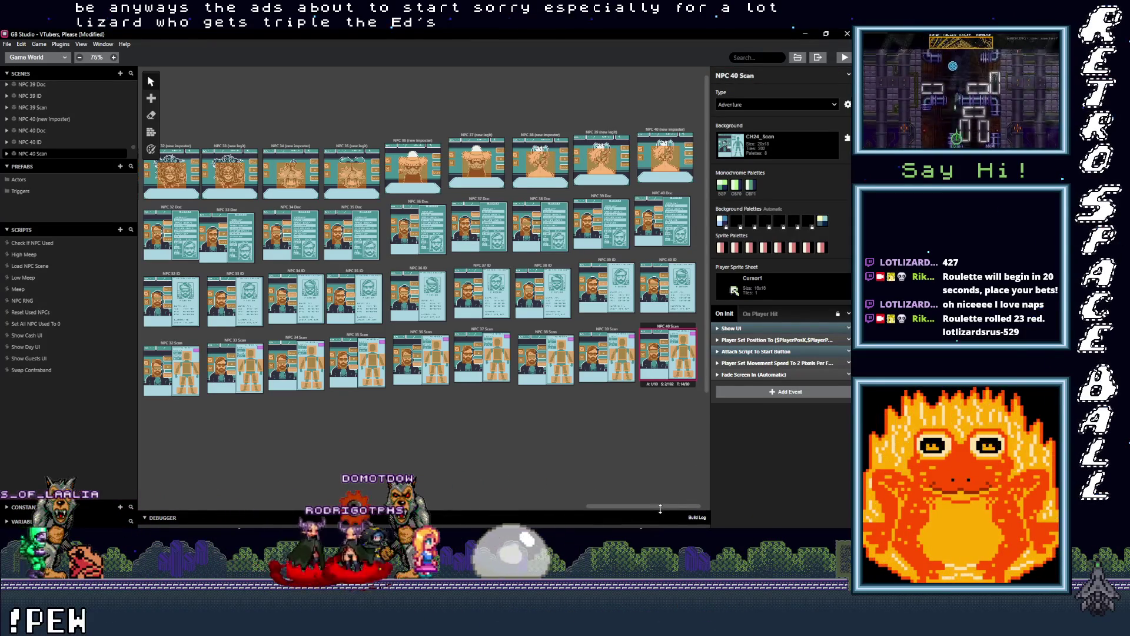
drag(658, 512, 658, 502)
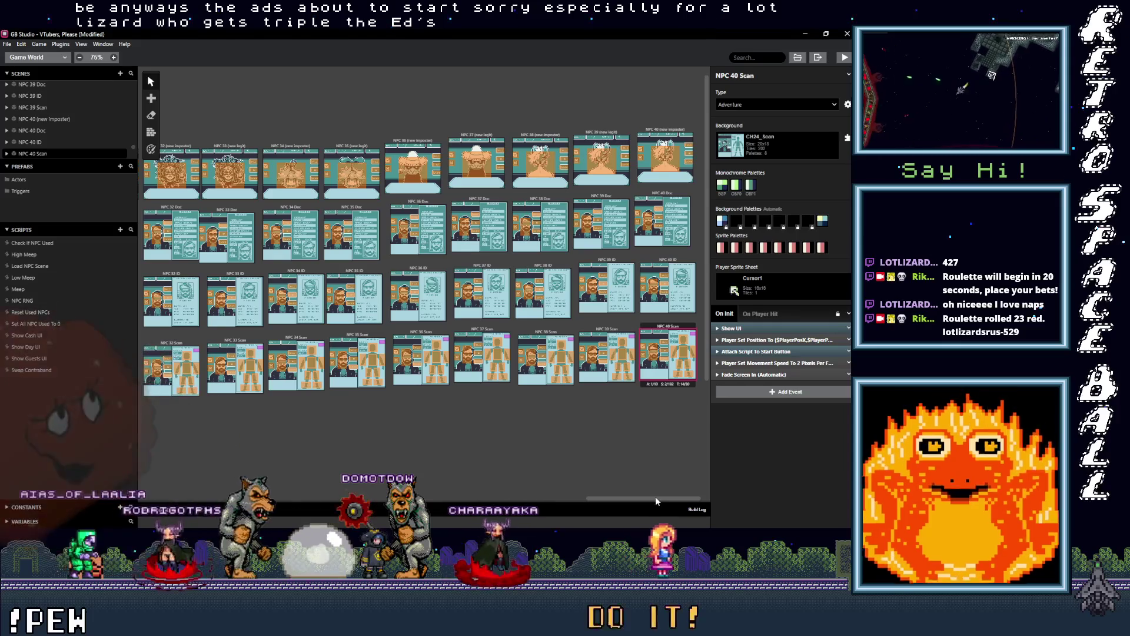
click(651, 130)
Give NPC 40 (new imposter) the CH40_Fullscreen background and duplicate the scene.
click(782, 154)
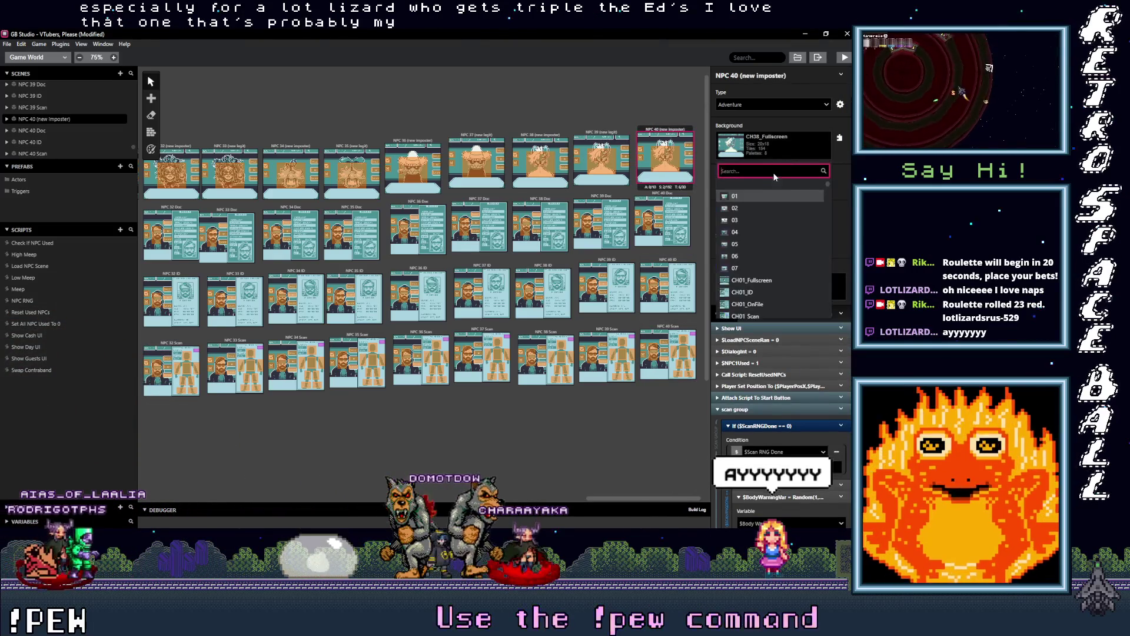
scroll(756, 275, down, 12)
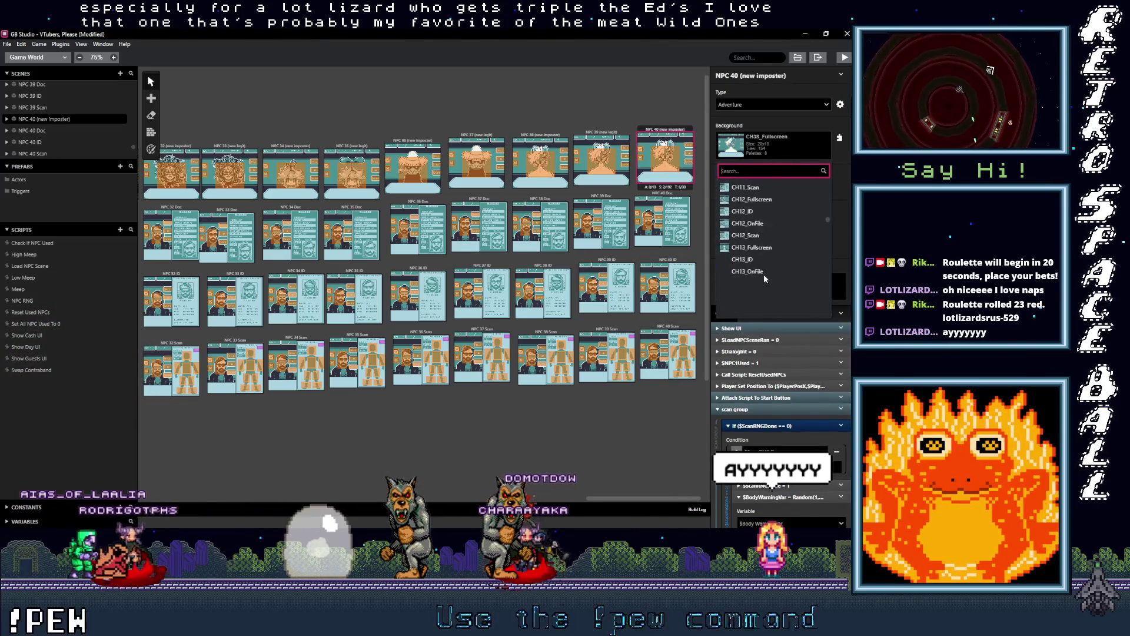
scroll(764, 282, down, 6)
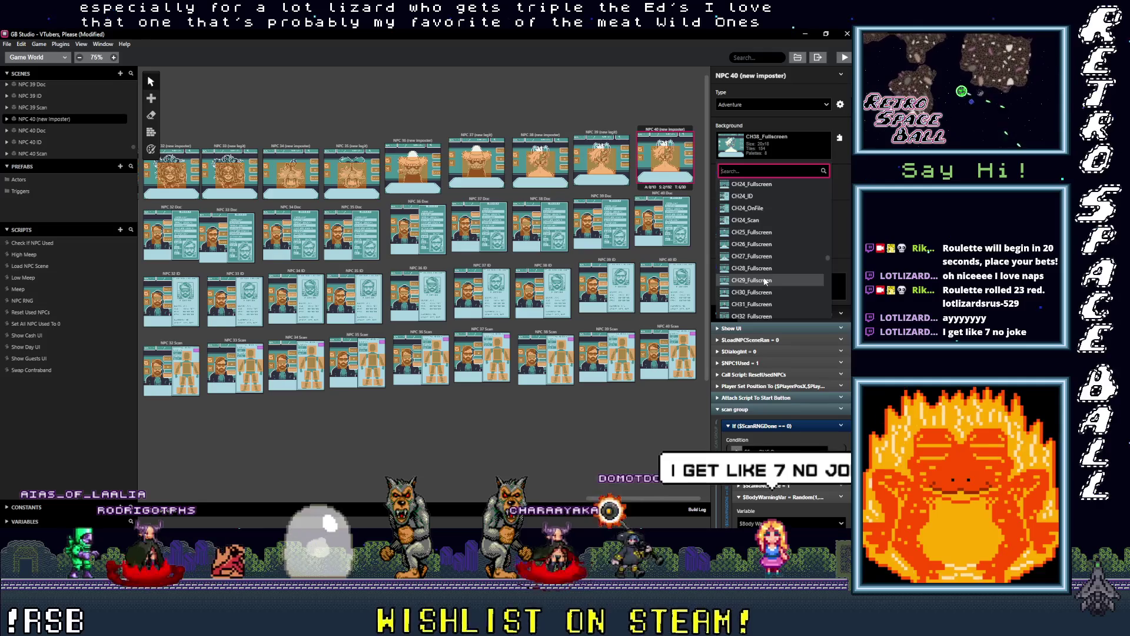
scroll(764, 282, down, 2)
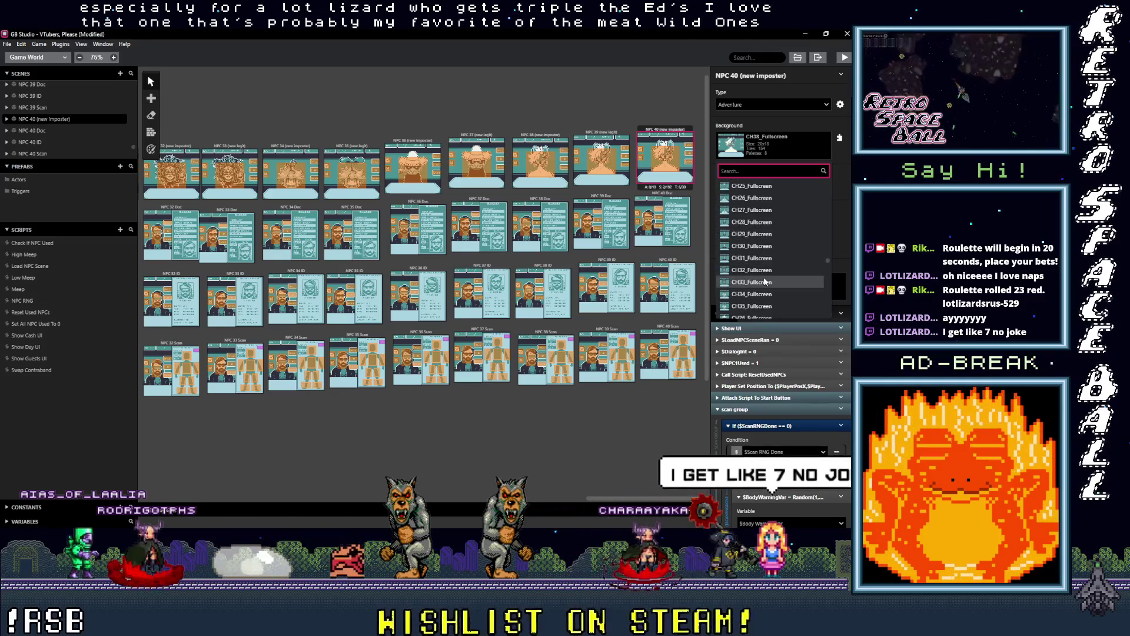
scroll(764, 282, down, 2)
click(752, 315)
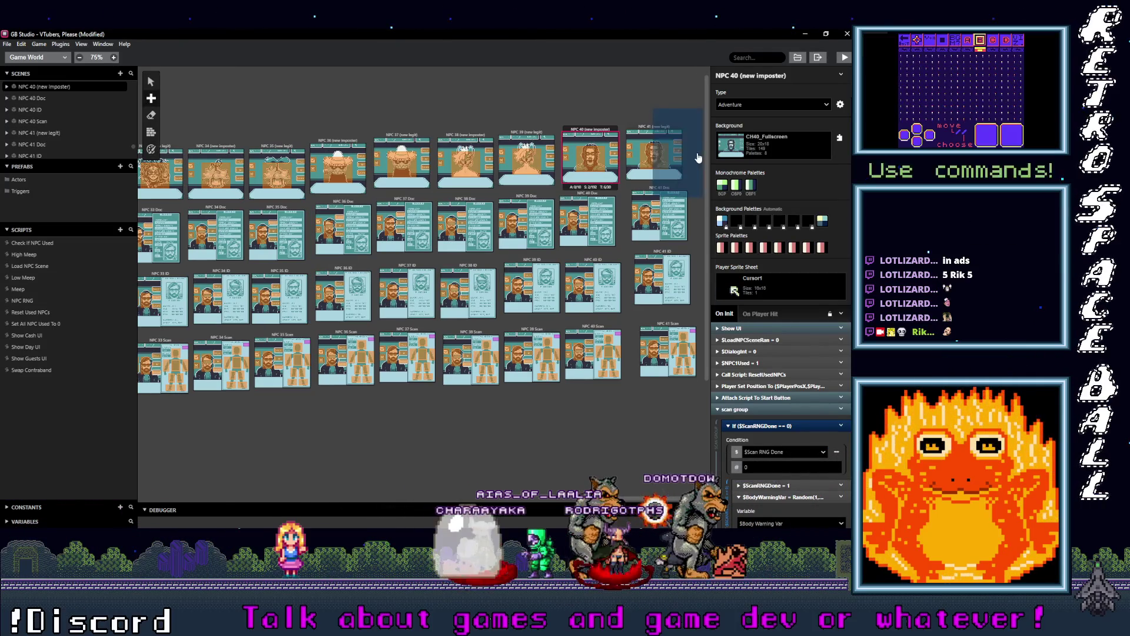
key(ctrl+v)
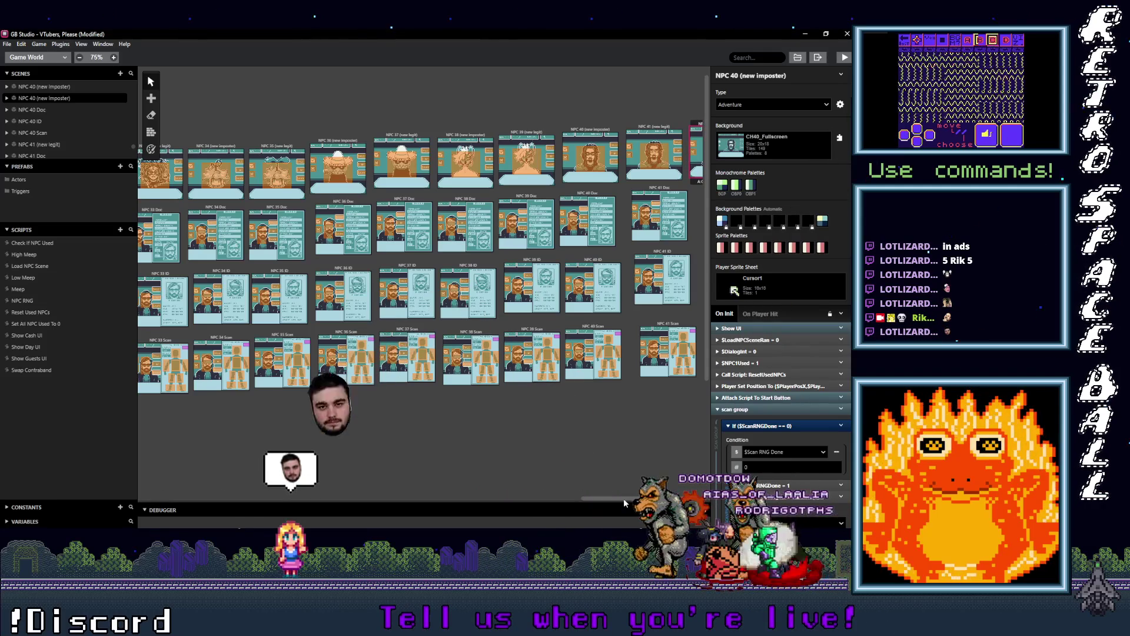
Place copies of the NPC 40 Doc, ID and Scan scenes at the canvas's right side.
drag(624, 498, 633, 498)
click(528, 196)
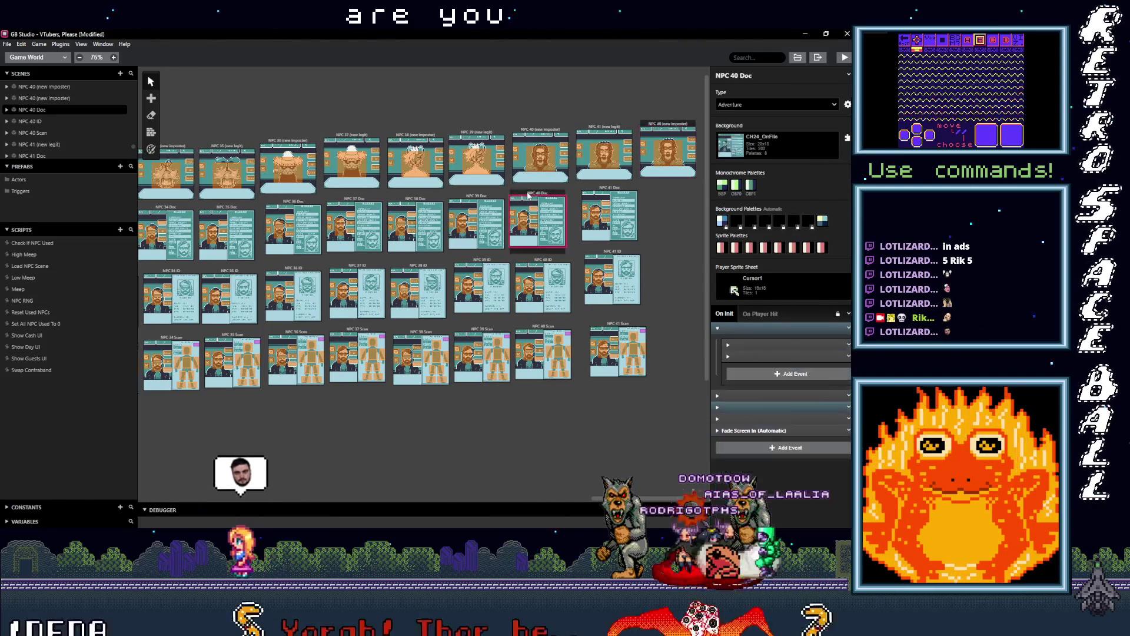
key(s)
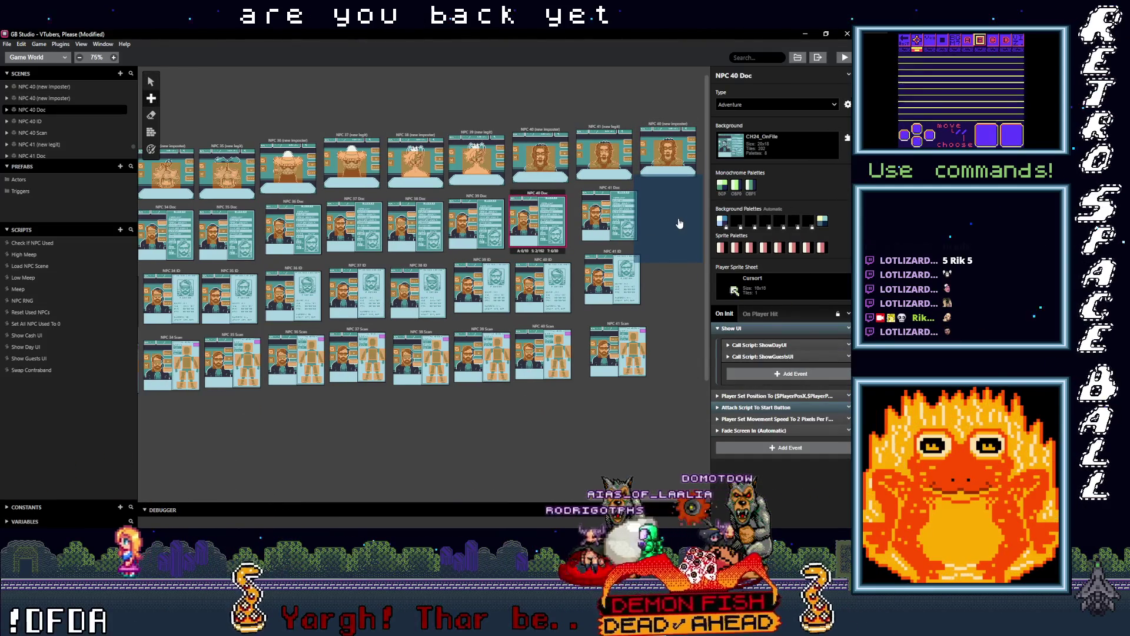
click(677, 219)
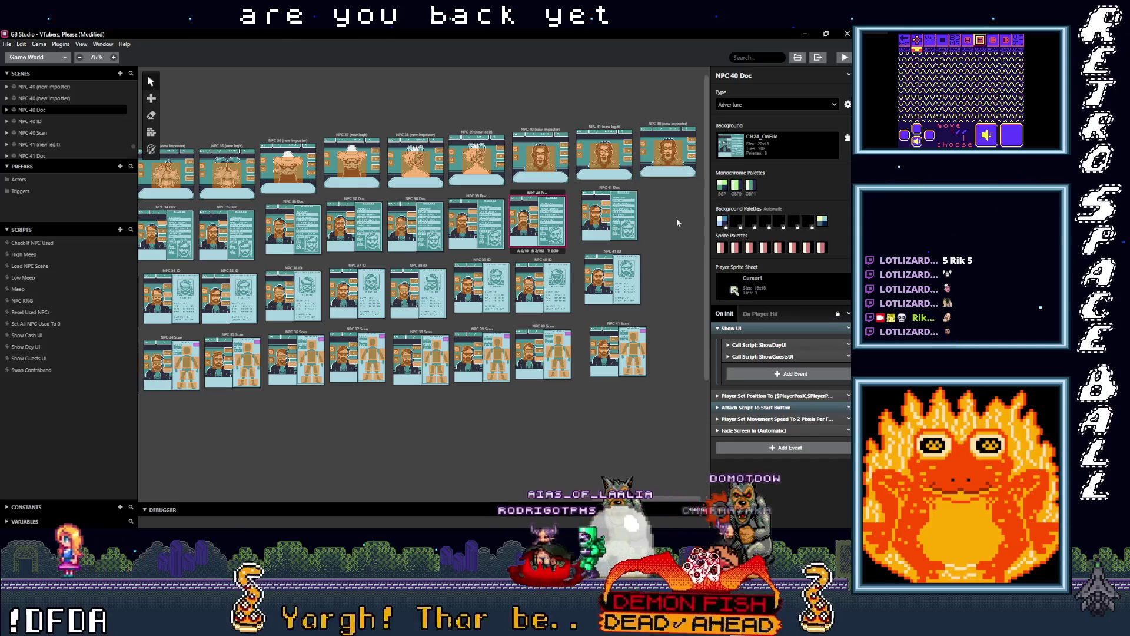
click(544, 261)
key(s)
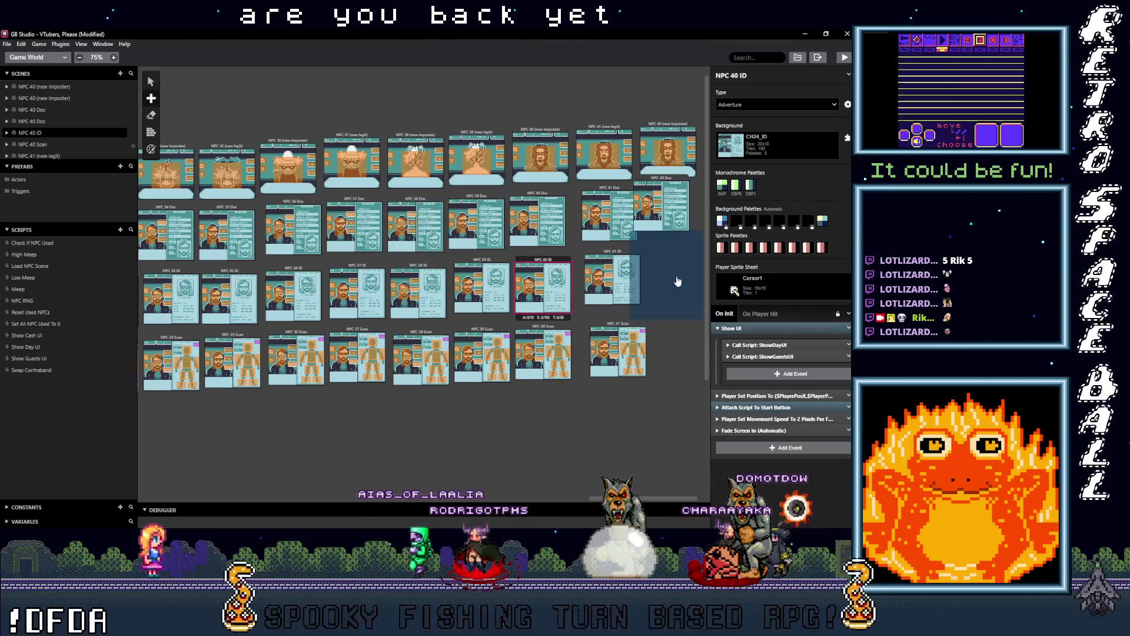
click(673, 277)
click(542, 332)
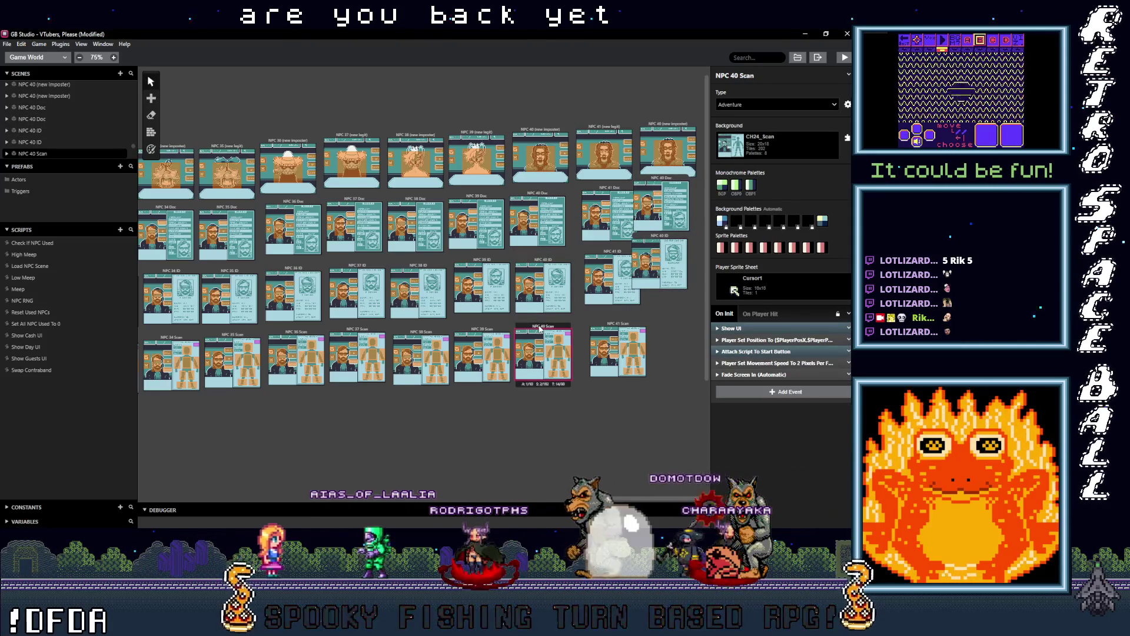
key(s)
click(687, 355)
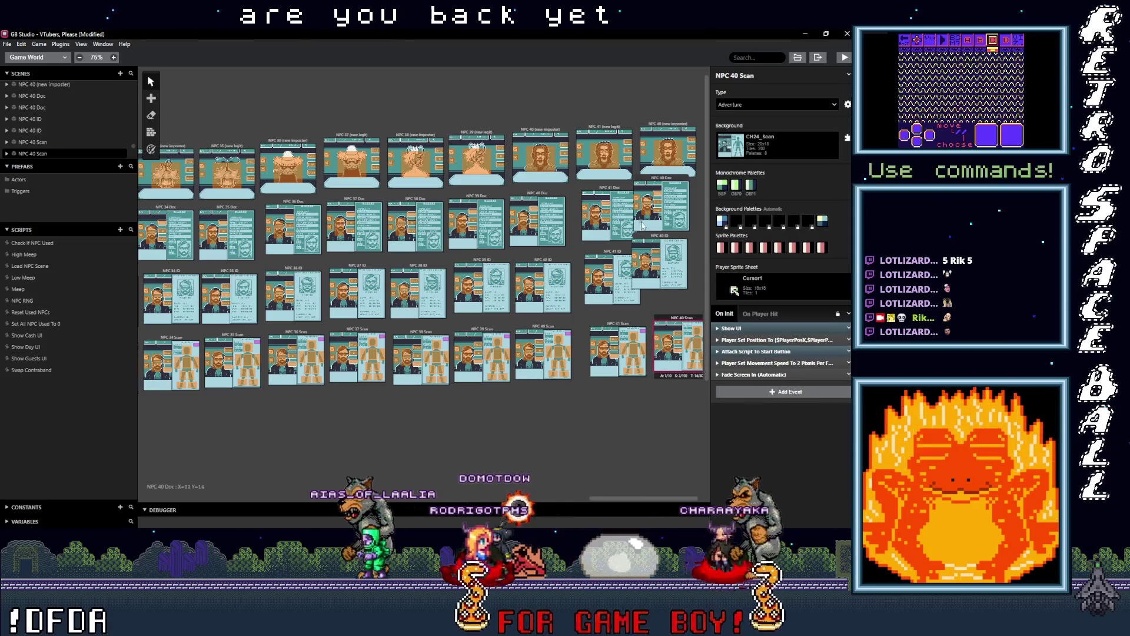
Line up the NPC 40 Doc and ID copies in a column at the right.
drag(660, 239, 673, 249)
drag(655, 180, 667, 187)
click(666, 253)
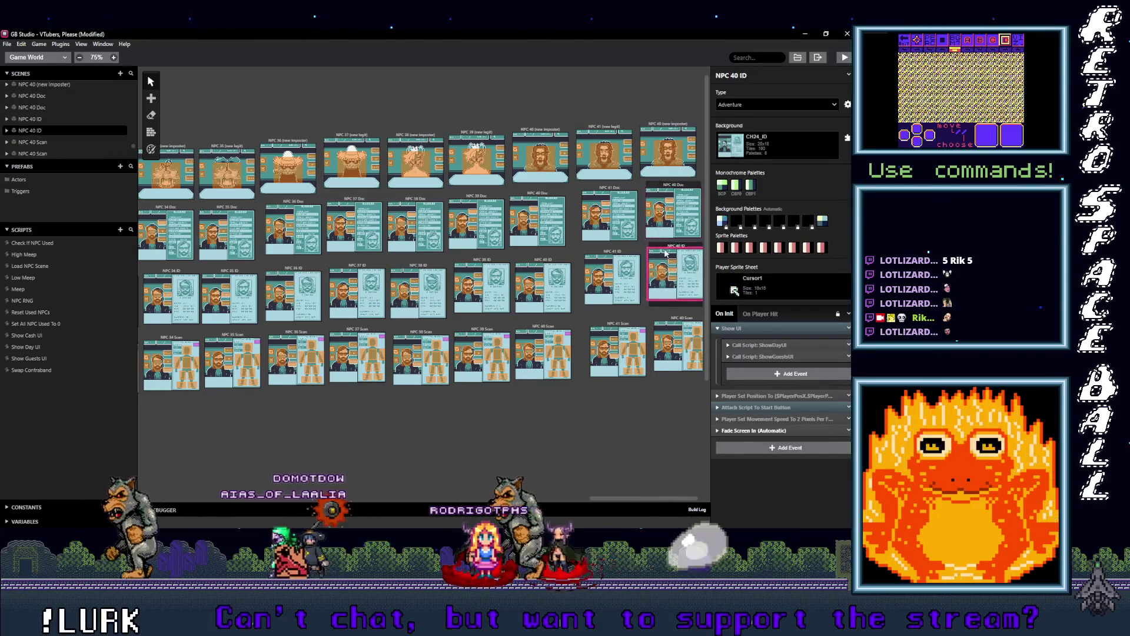
click(668, 124)
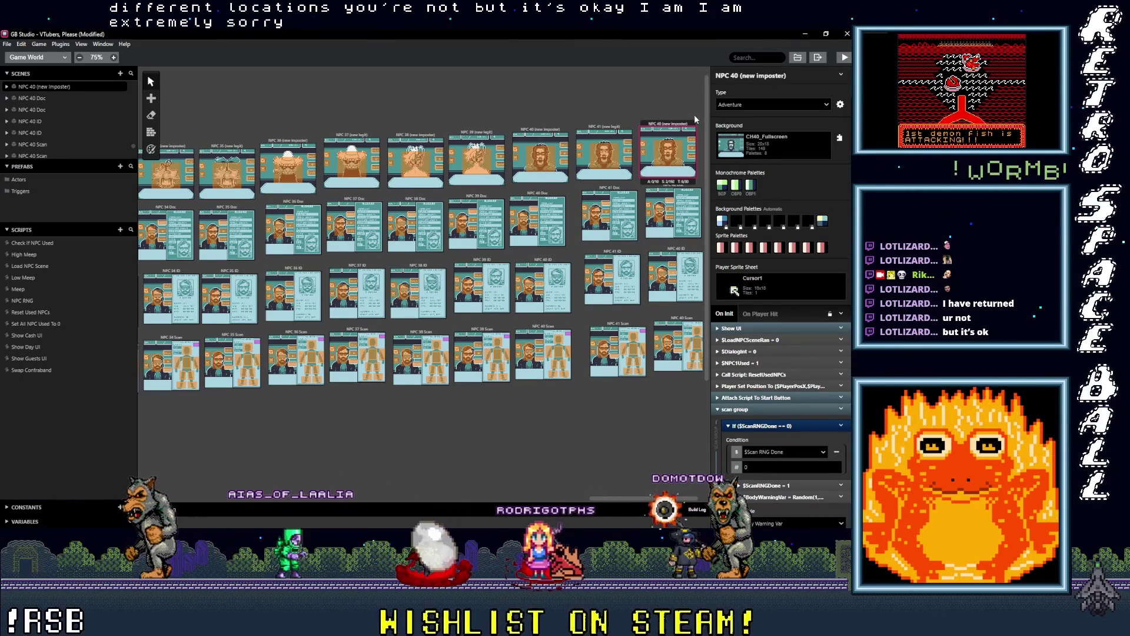
Renumber the (new imposter) and Doc copies from NPC 40 to NPC 42.
click(735, 76)
text(2)
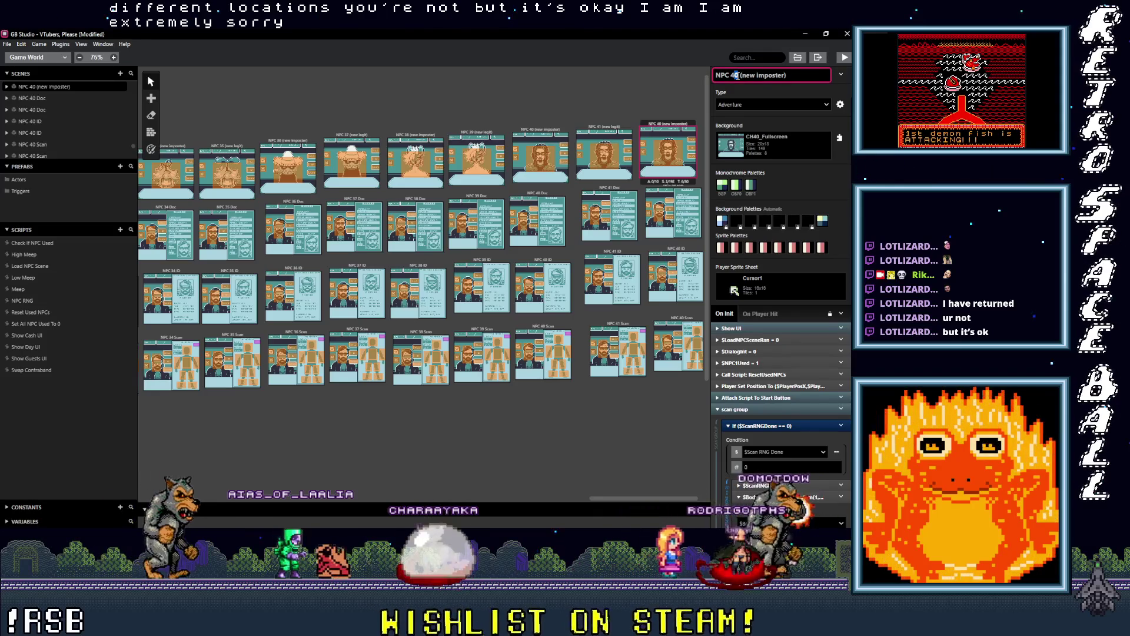
click(699, 190)
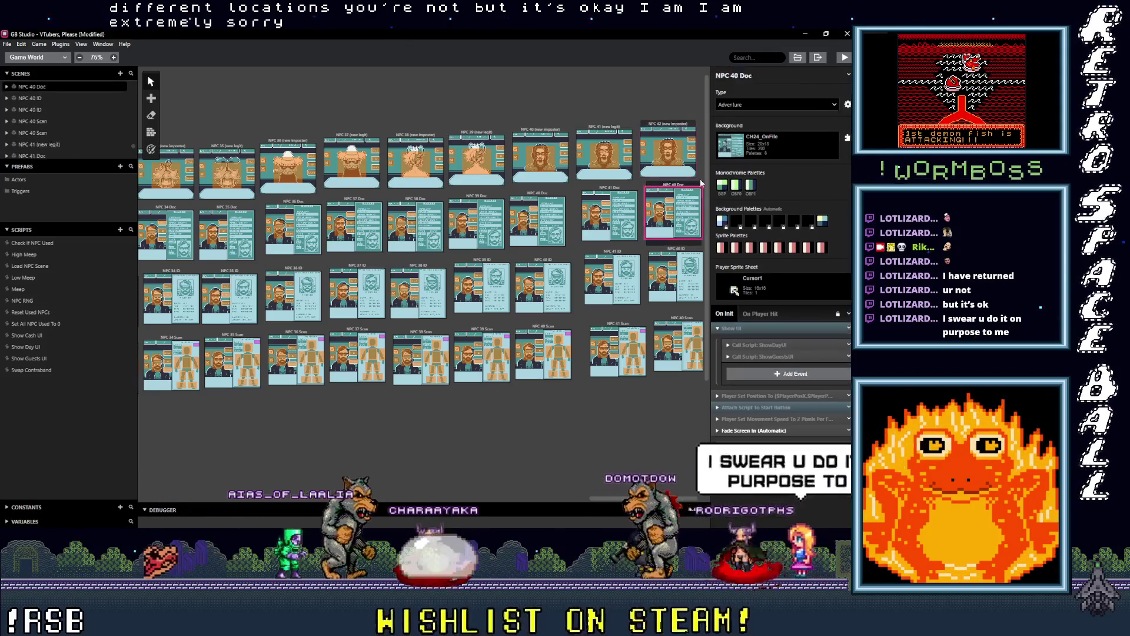
click(737, 75)
key(BackSpace)
text(2)
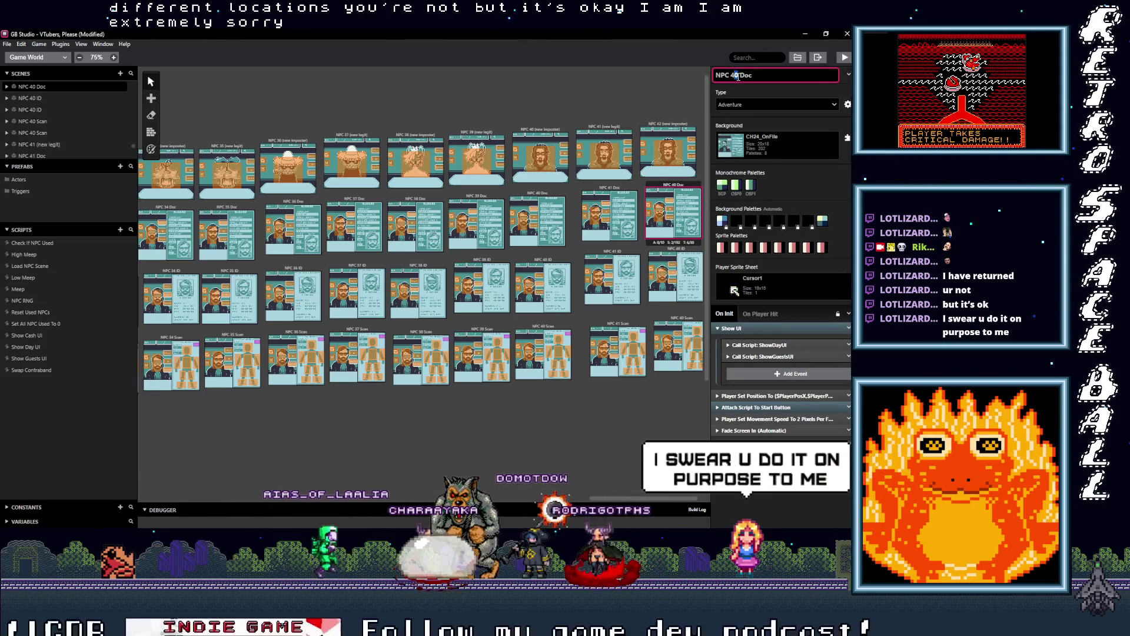
Change the ID and Scan copies' names from NPC 40 to NPC 42.
click(692, 253)
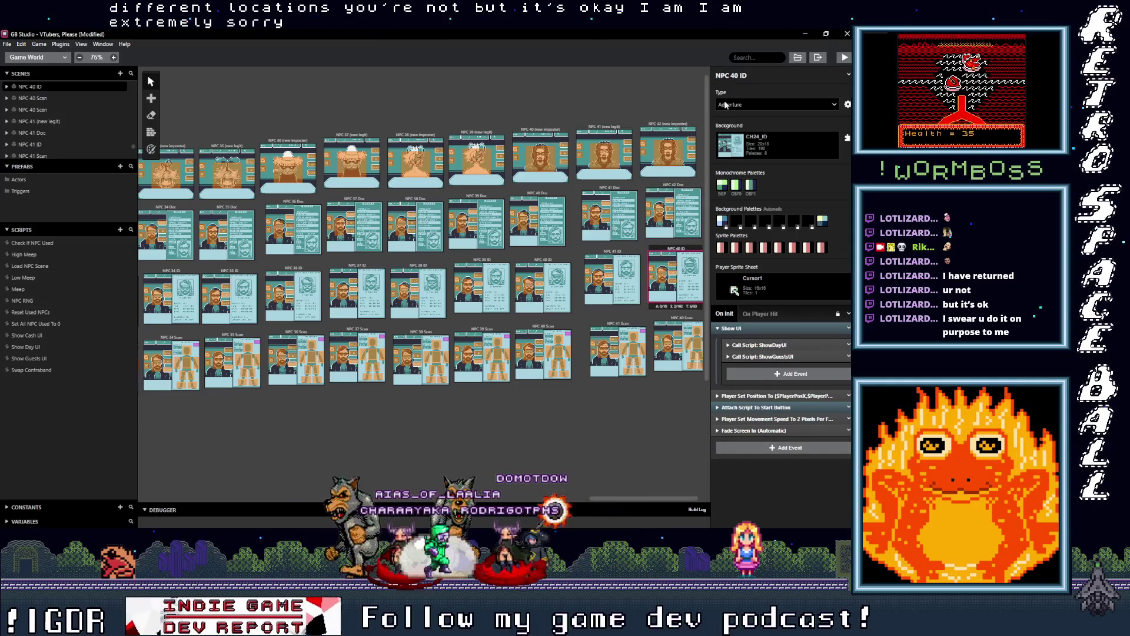
key(BackSpace)
text(2)
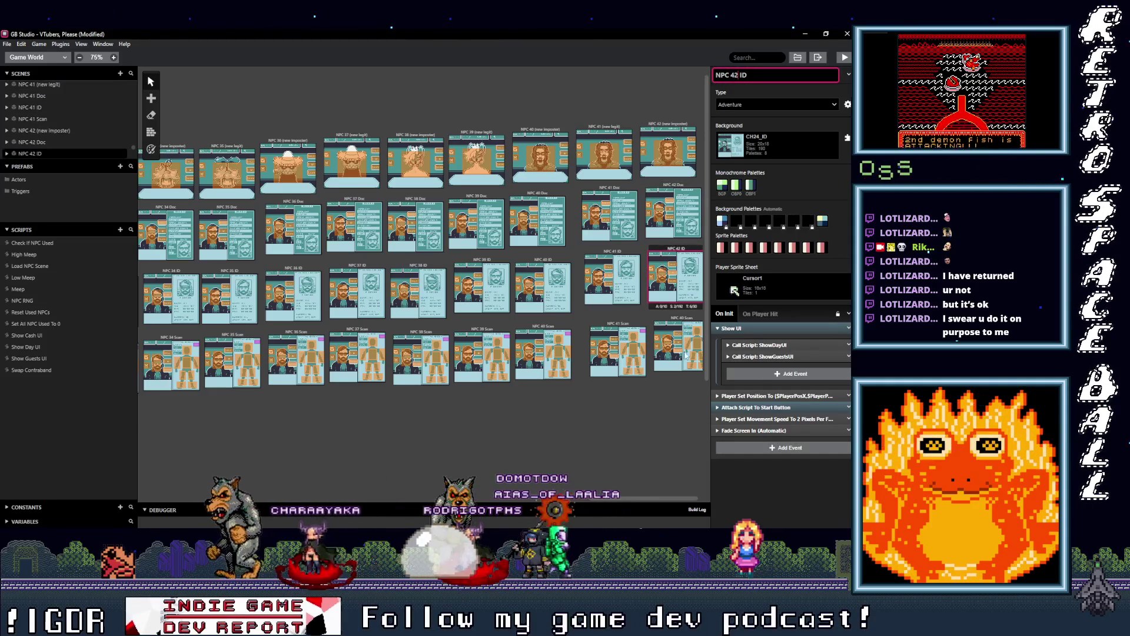
click(683, 336)
click(740, 77)
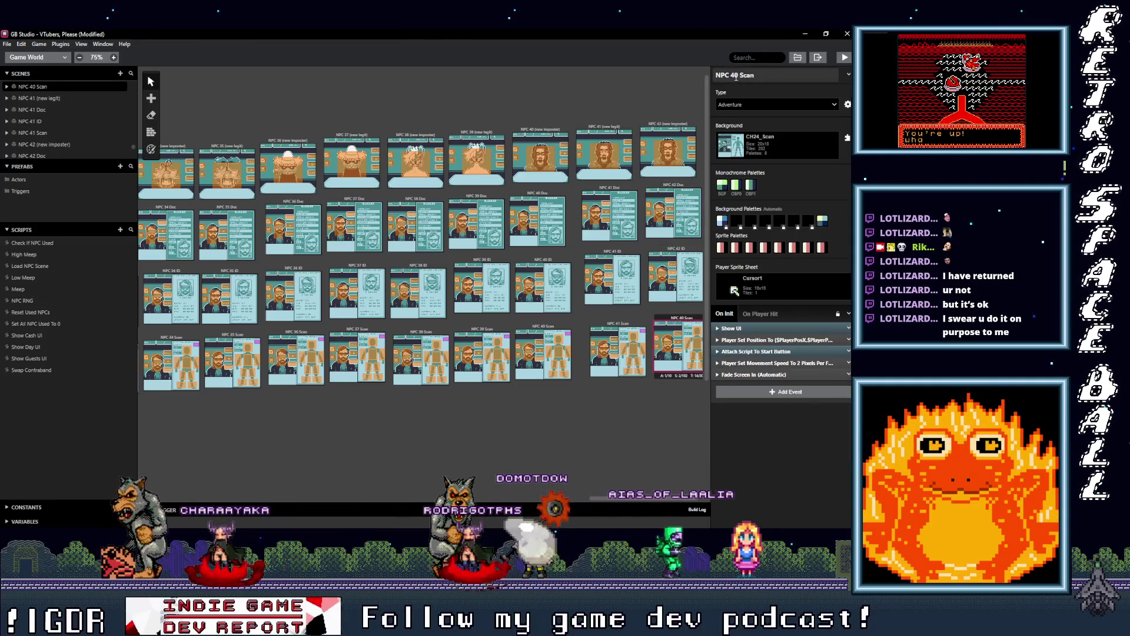
click(737, 76)
key(BackSpace)
text(2)
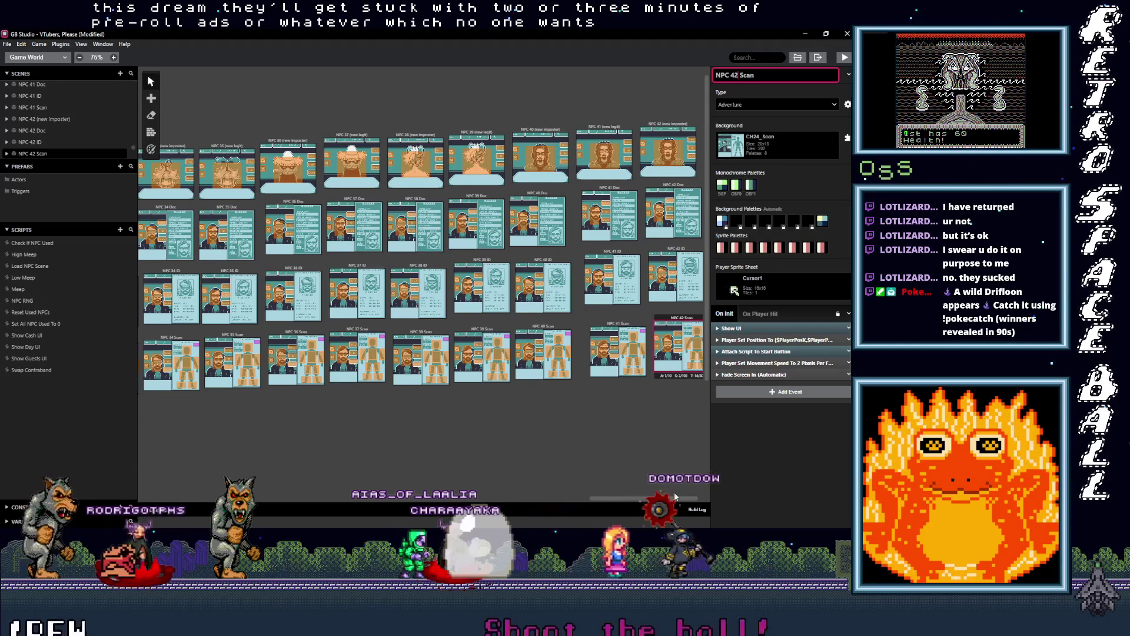
Set the NPC 42 (new imposter) background to CH42_Fullscreen.
scroll(674, 492, right, 1)
scroll(674, 492, right, 1)
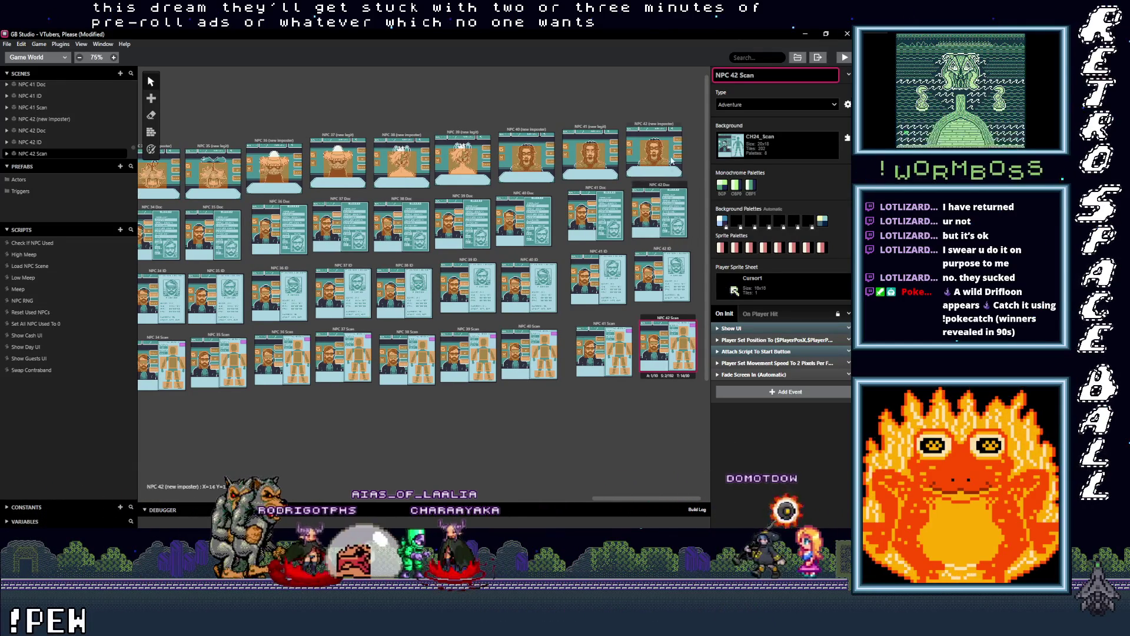
click(663, 126)
click(782, 146)
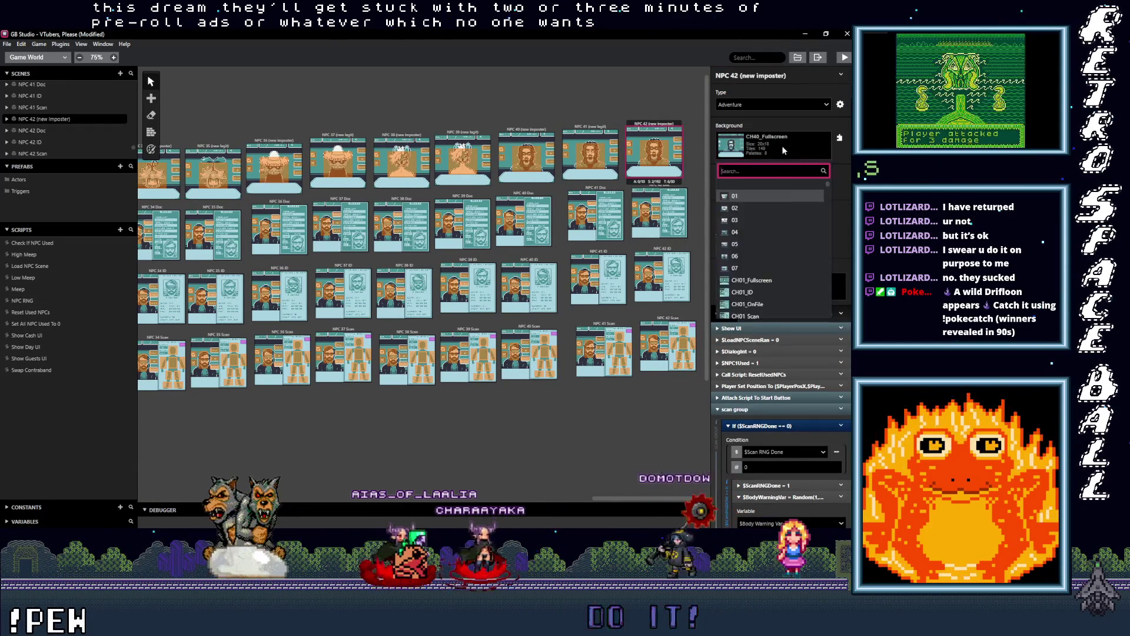
scroll(785, 284, up, 5)
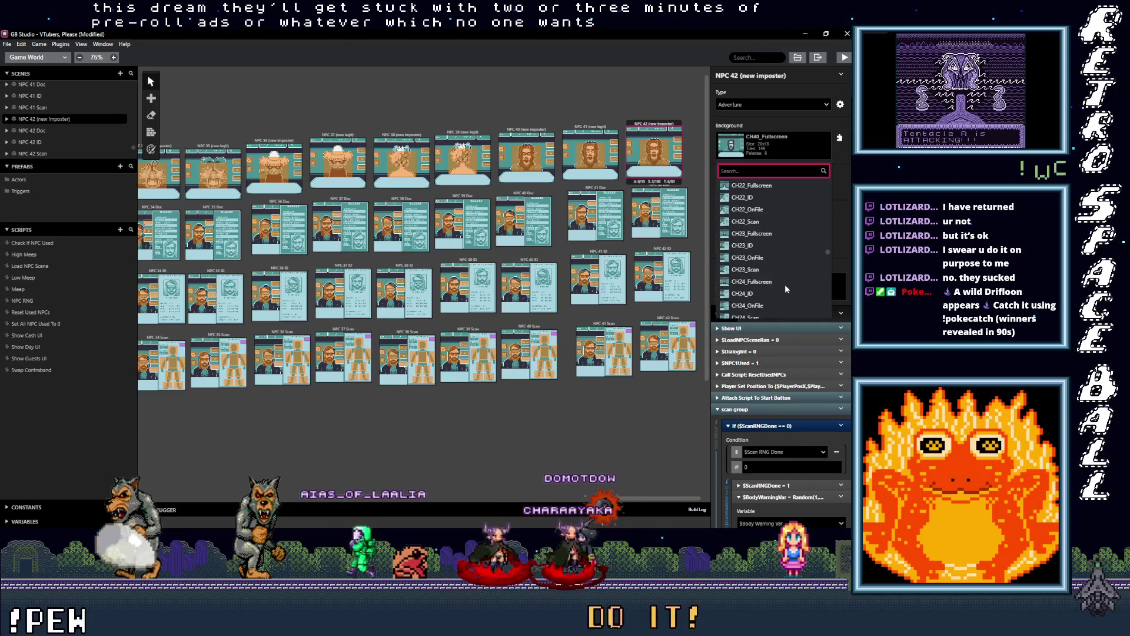
scroll(785, 285, down, 5)
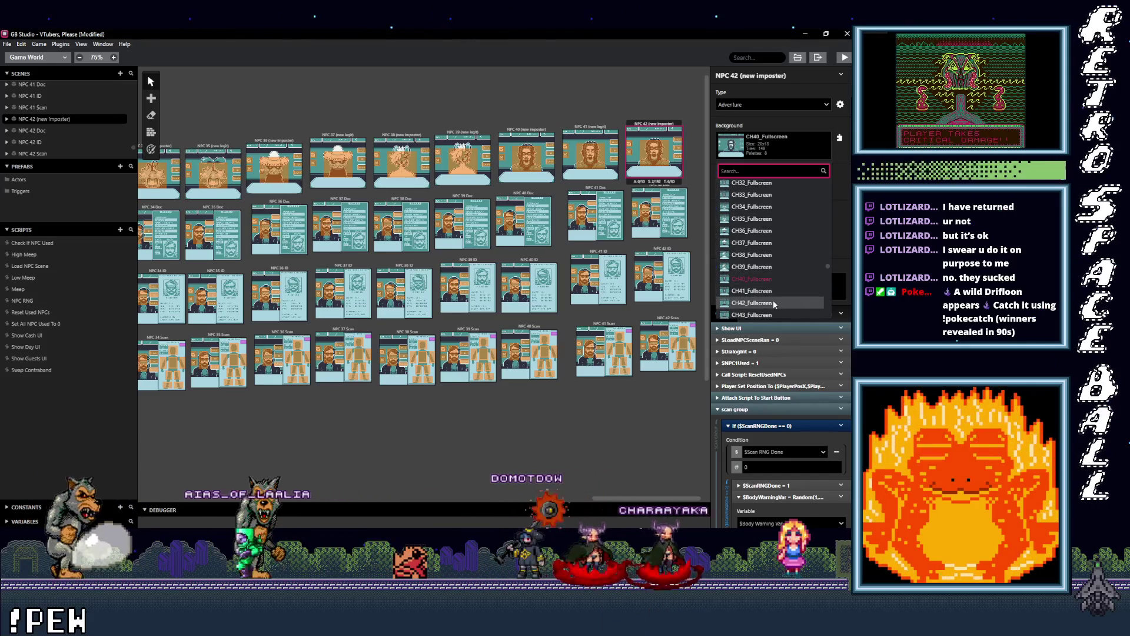
click(773, 302)
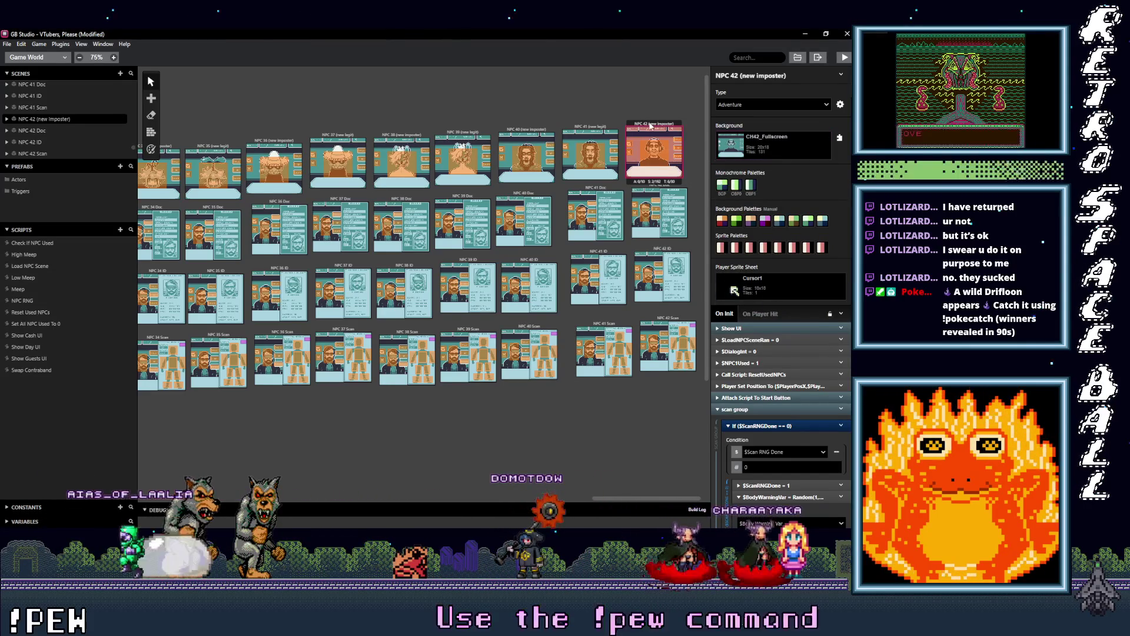
click(151, 149)
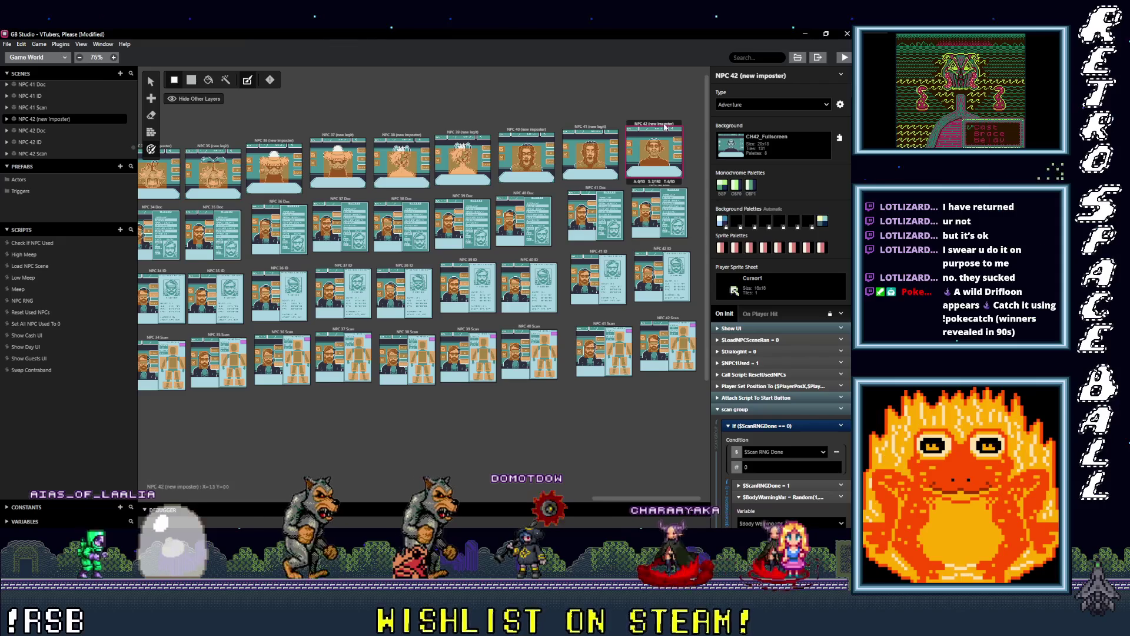
Place copies of NPC 41 (new legit) and NPC 41 Doc at the right edge of rows 1 and 2.
click(598, 132)
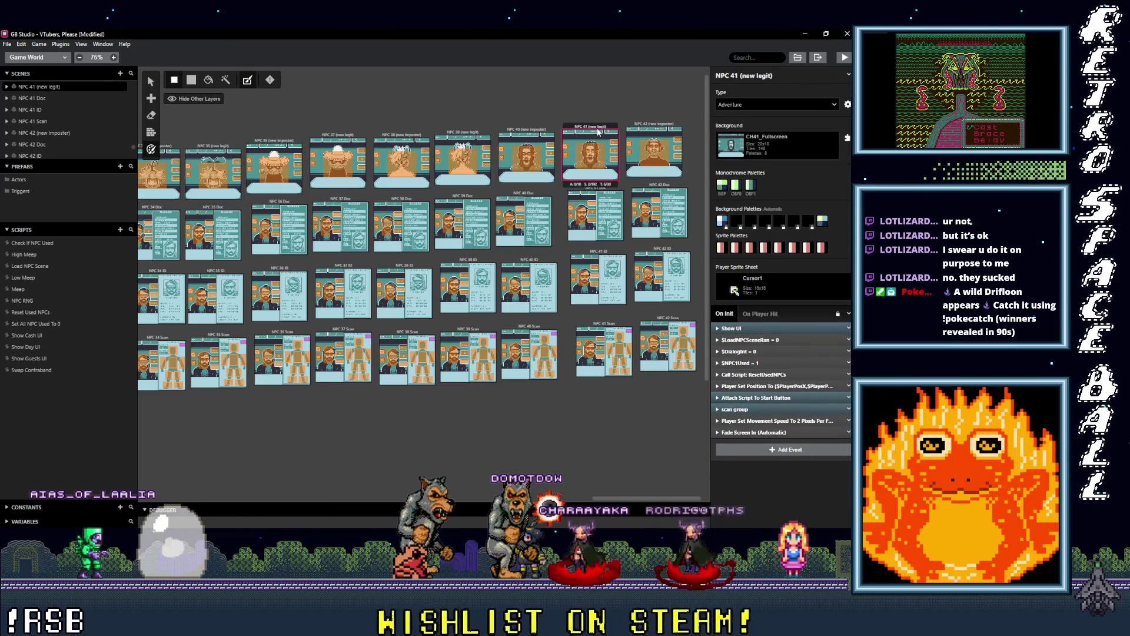
click(696, 152)
click(700, 146)
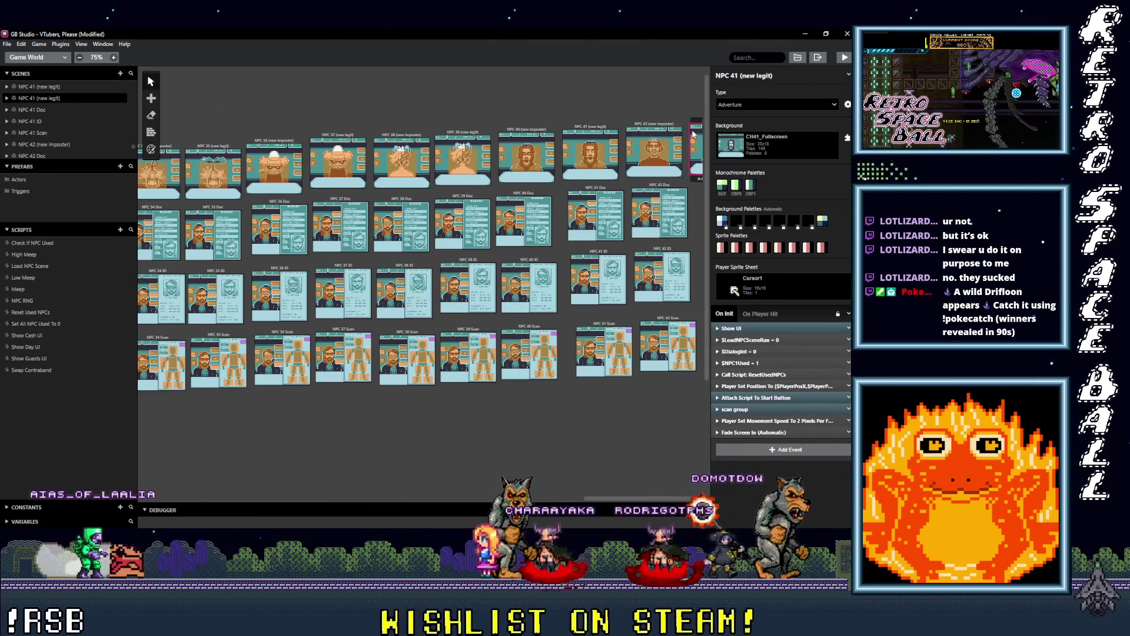
click(593, 190)
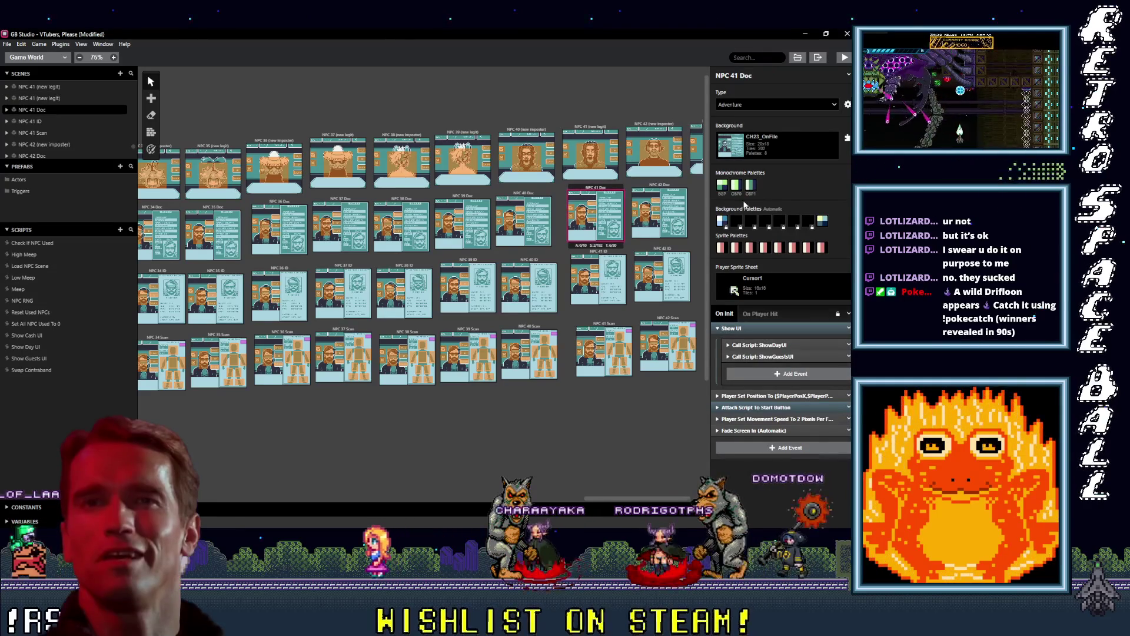
click(675, 170)
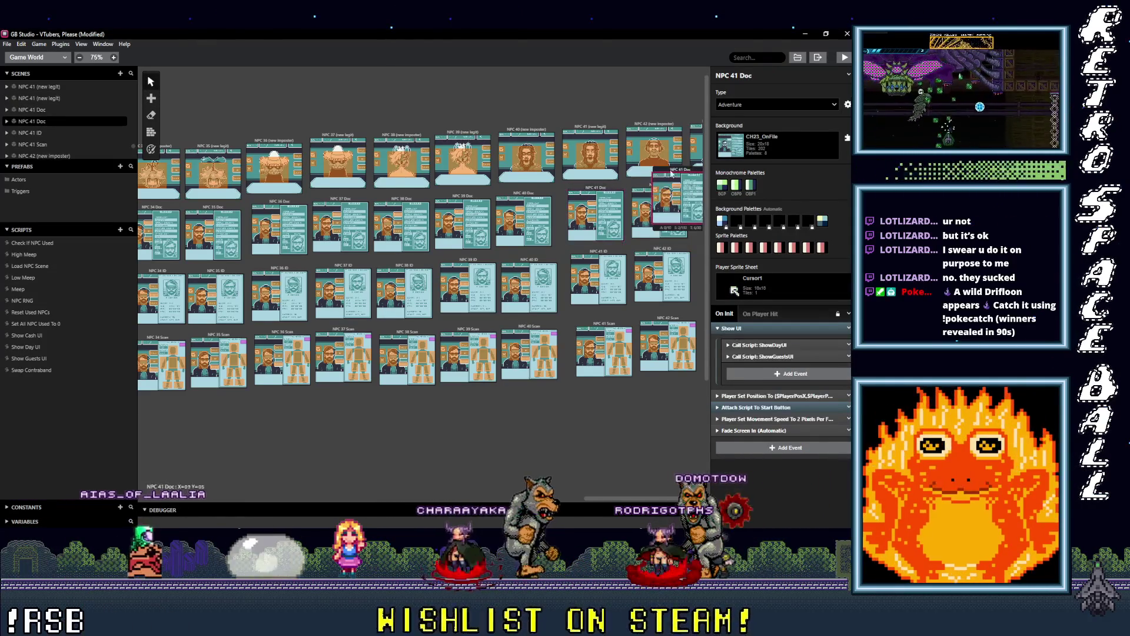
drag(677, 170, 705, 186)
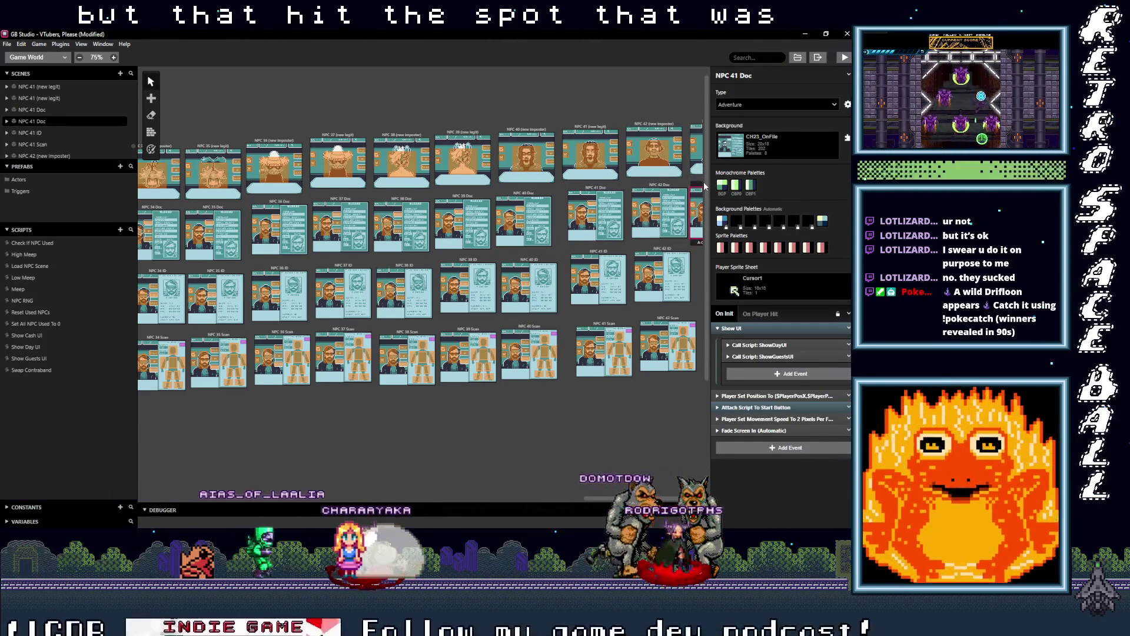
Paste copies of NPC 41 ID and NPC 41 Scan at the right end of rows 3 and 4.
scroll(621, 318, right, 2)
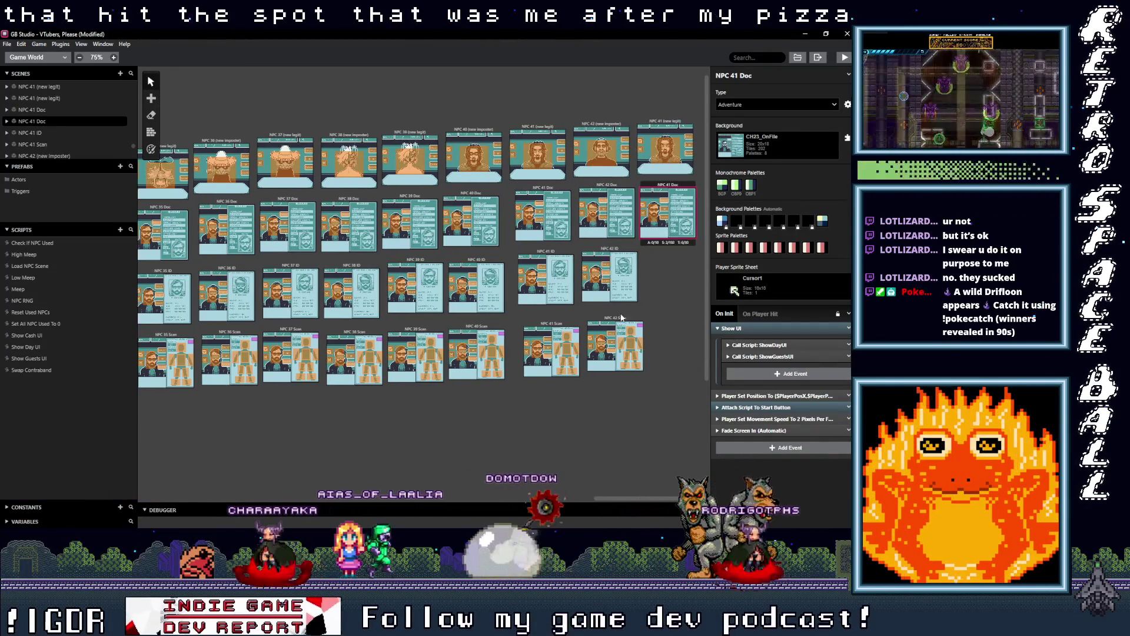
click(546, 252)
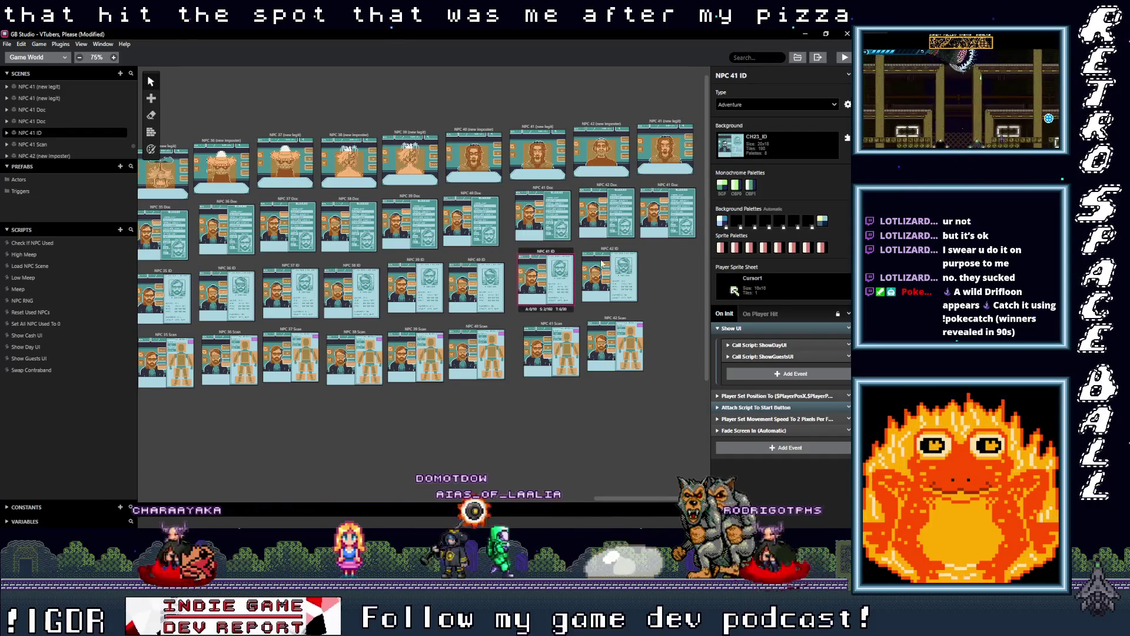
key(ctrl+v)
click(652, 246)
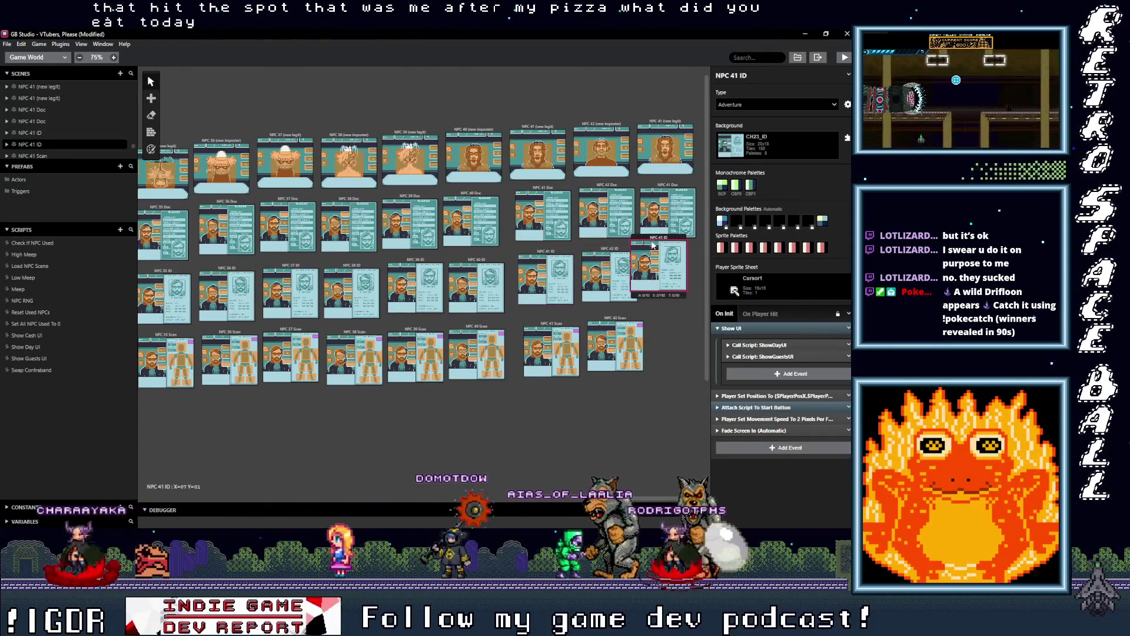
drag(654, 238, 667, 247)
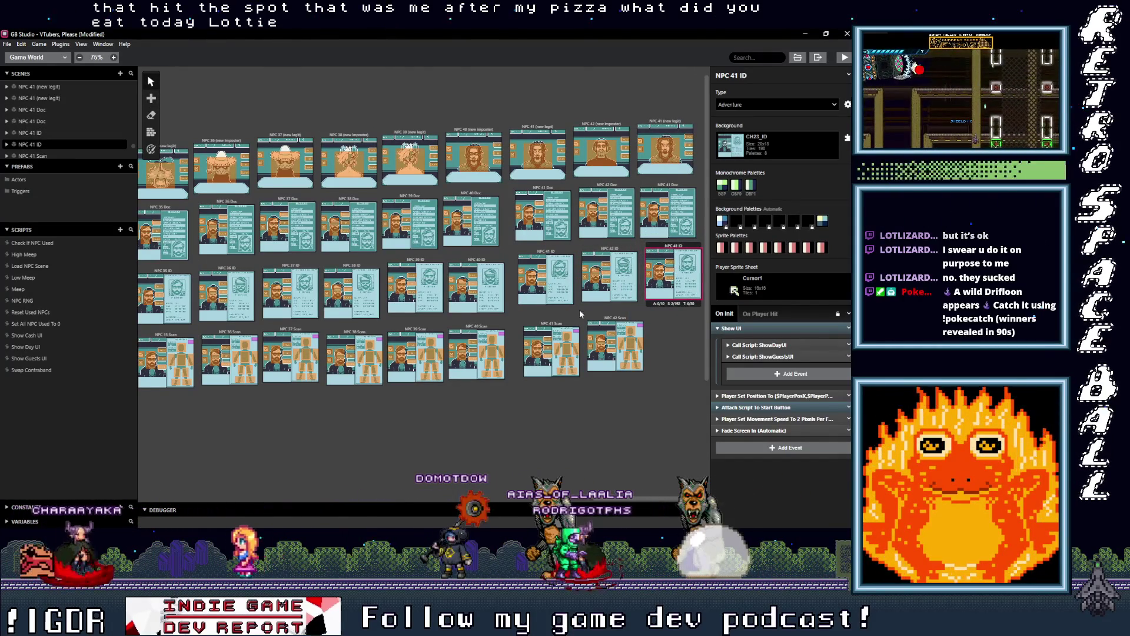
click(553, 325)
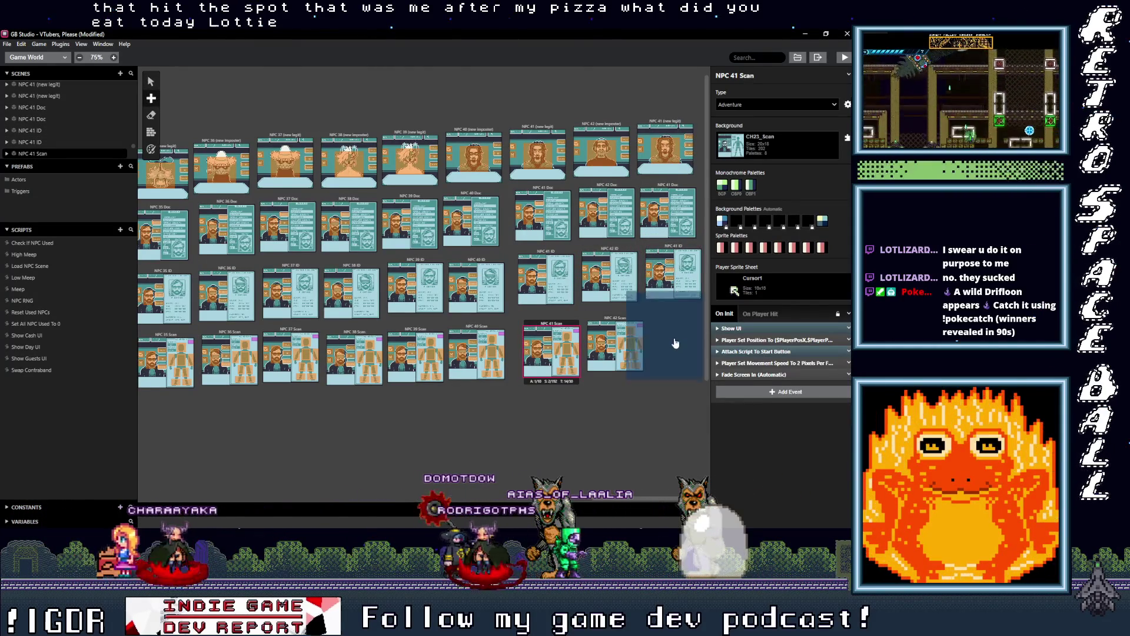
key(ctrl+v)
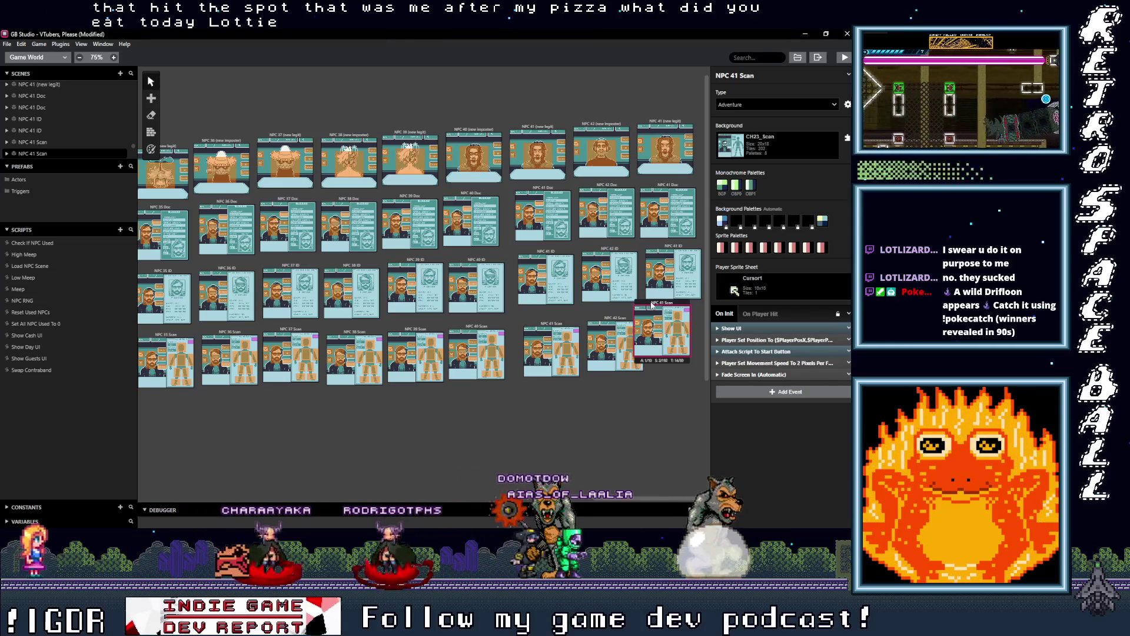
drag(651, 304, 669, 317)
Renumber the NPC 41 copies to NPC 43: (new legit), Doc, ID and Scan.
click(672, 123)
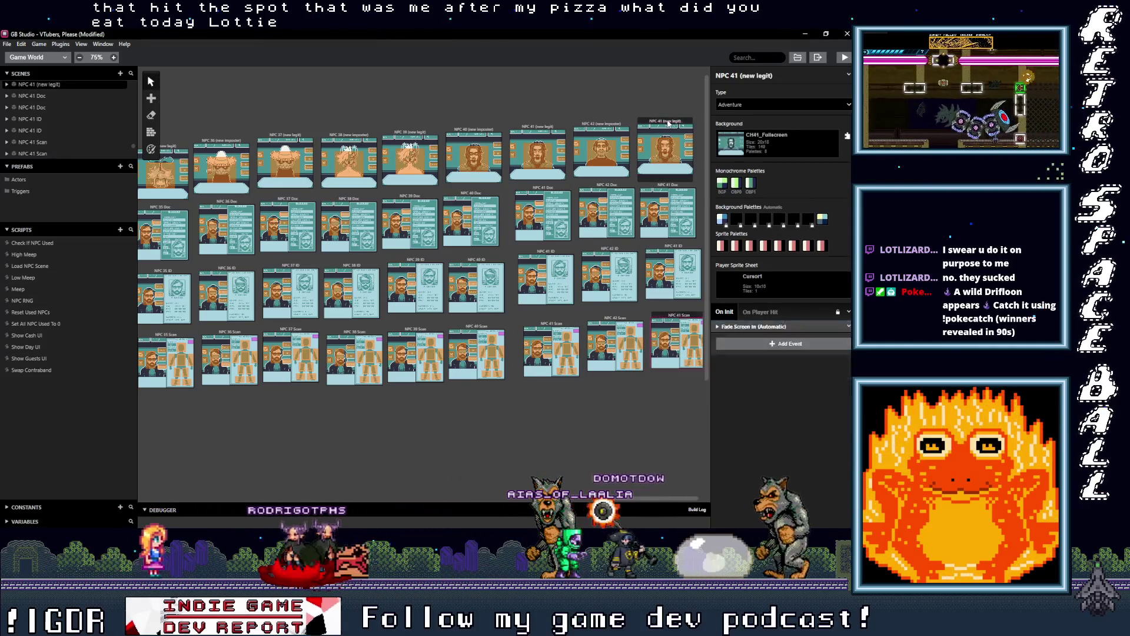
click(736, 75)
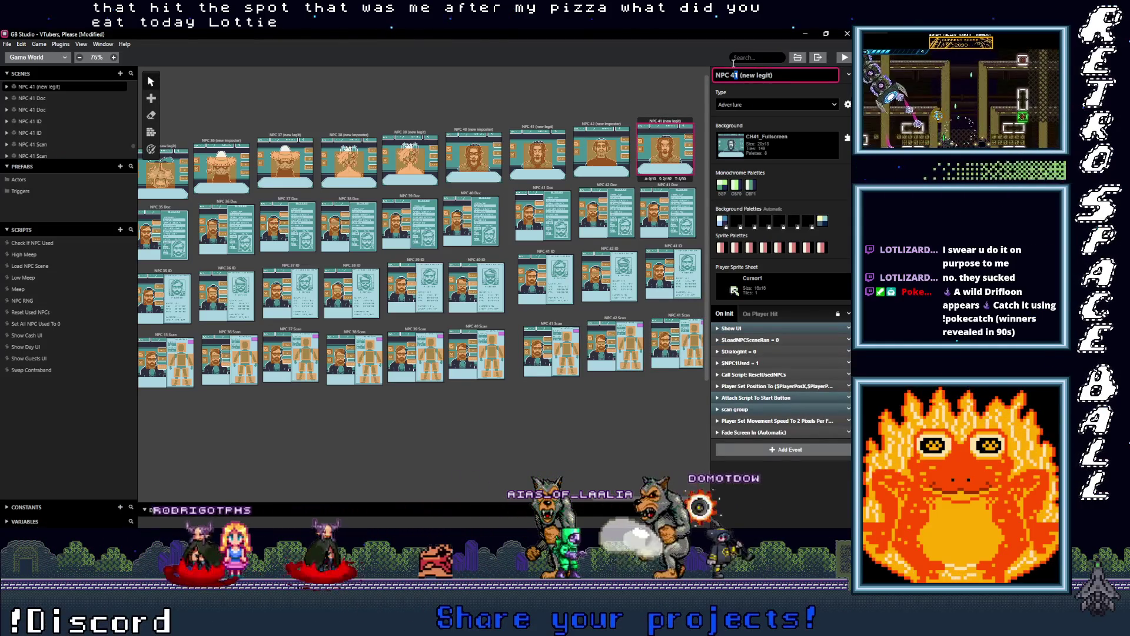
text(3)
click(655, 184)
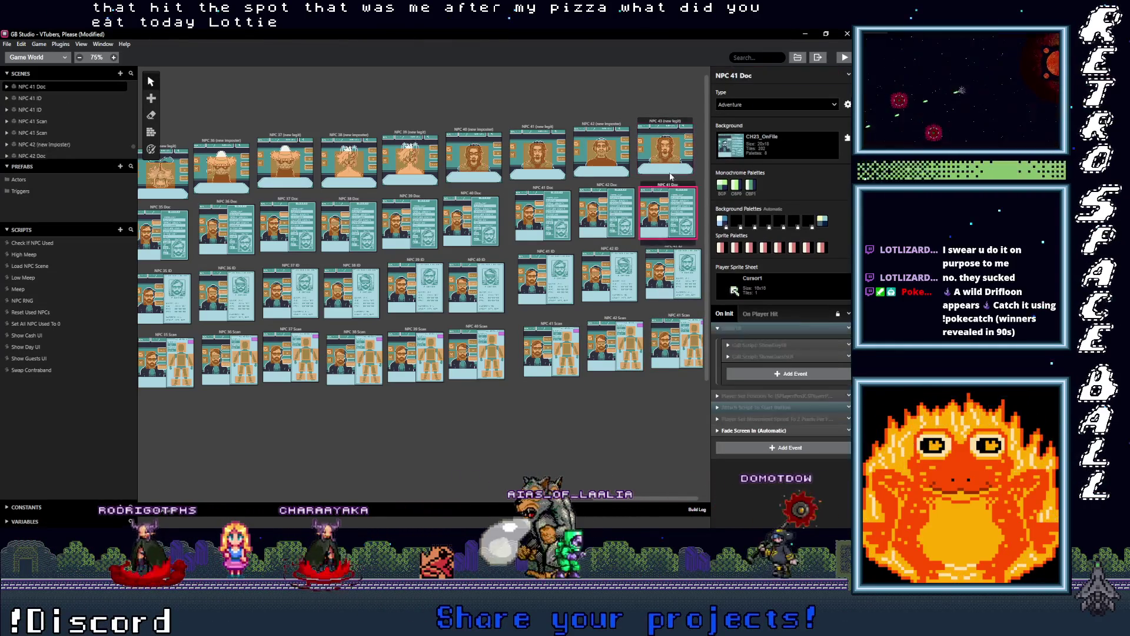
click(737, 77)
text(3)
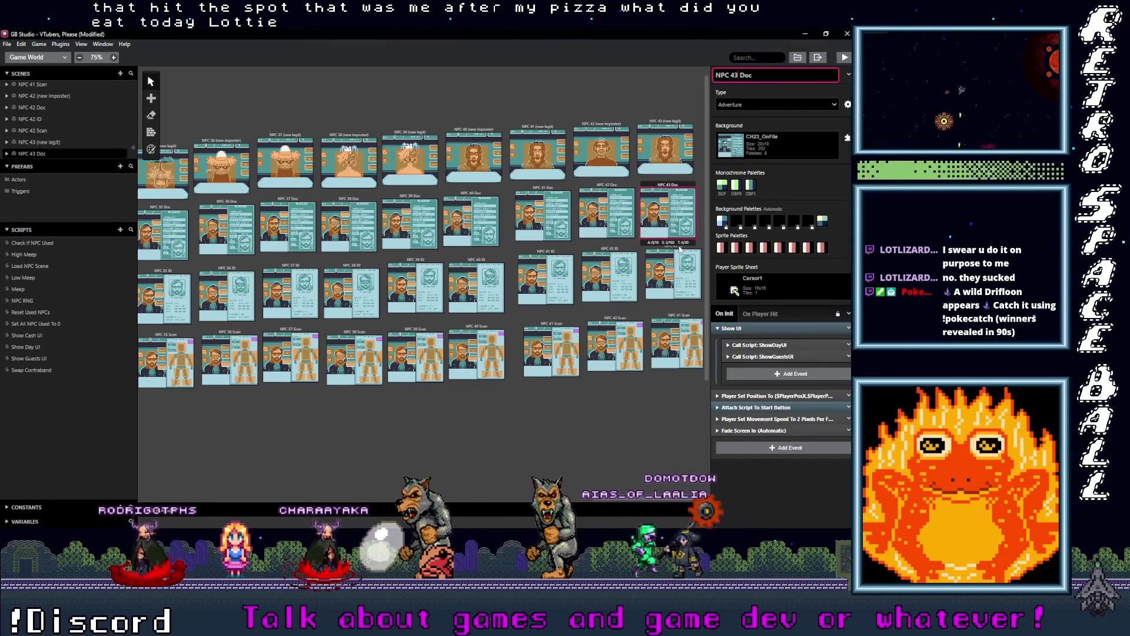
click(694, 250)
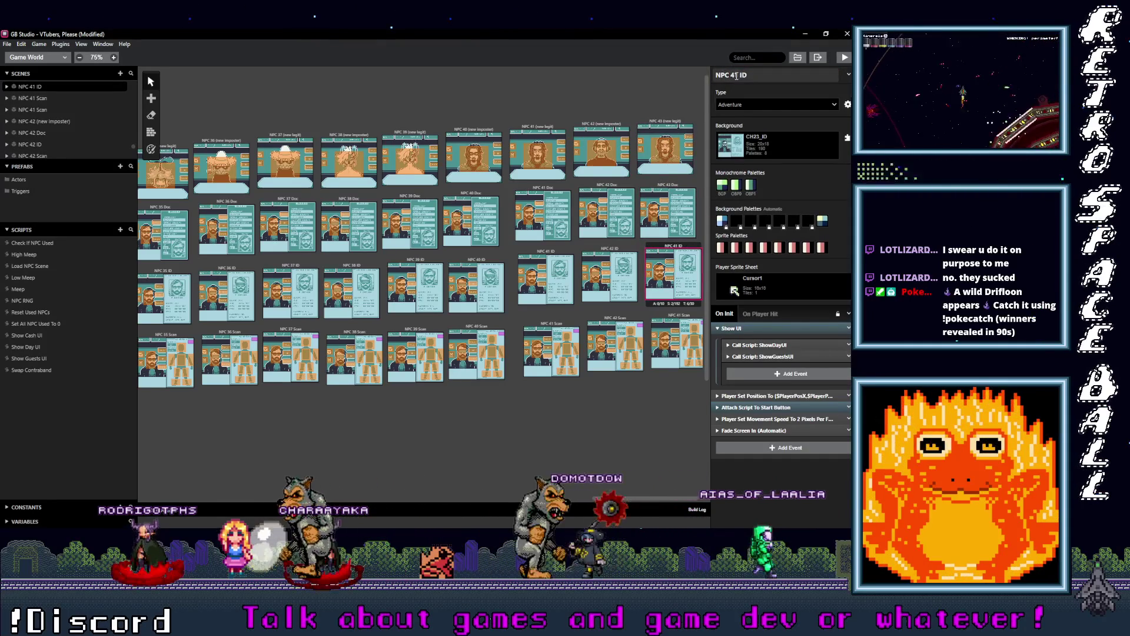
click(677, 348)
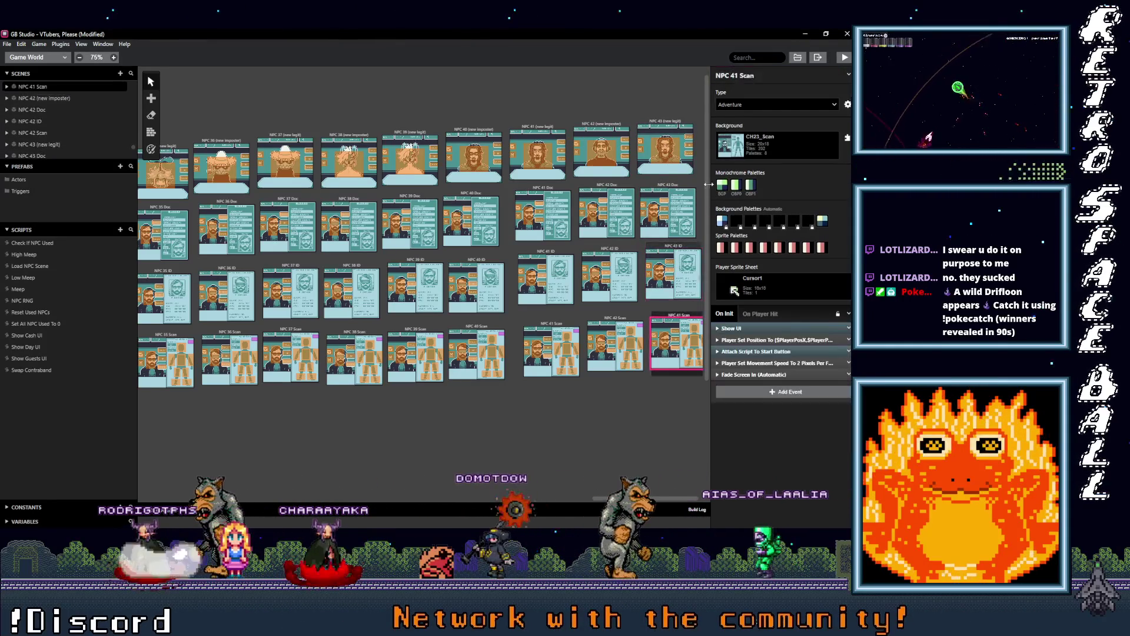
text(3)
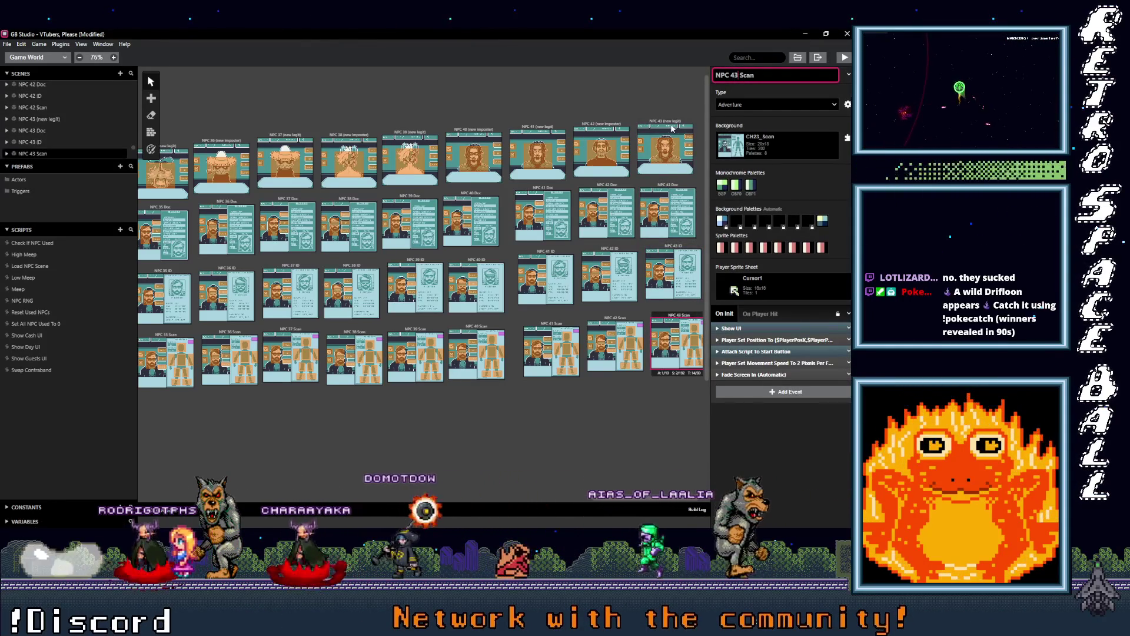
click(665, 122)
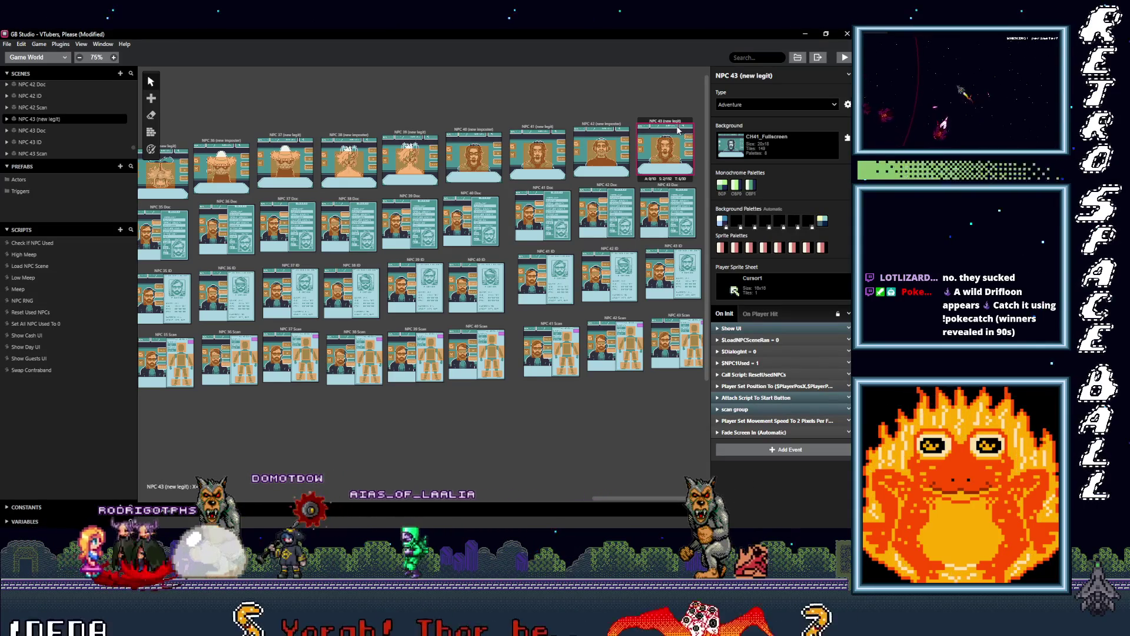
Replace CH41_Fullscreen with CH43_Fullscreen as the NPC 43 (new legit) scene's background.
click(775, 148)
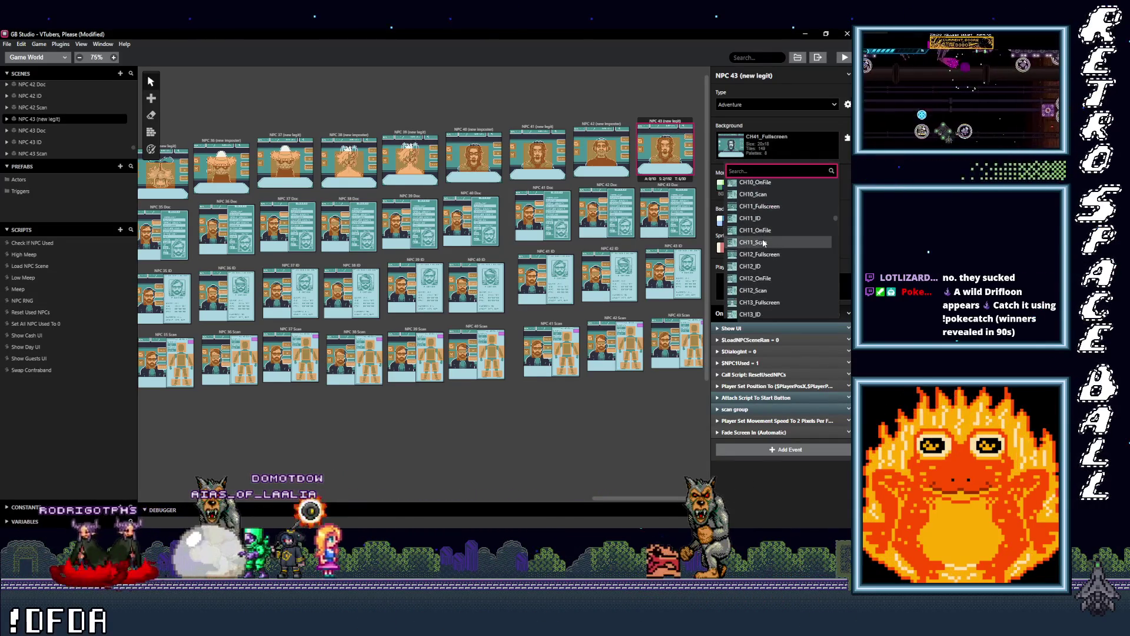
scroll(763, 241, down, 2)
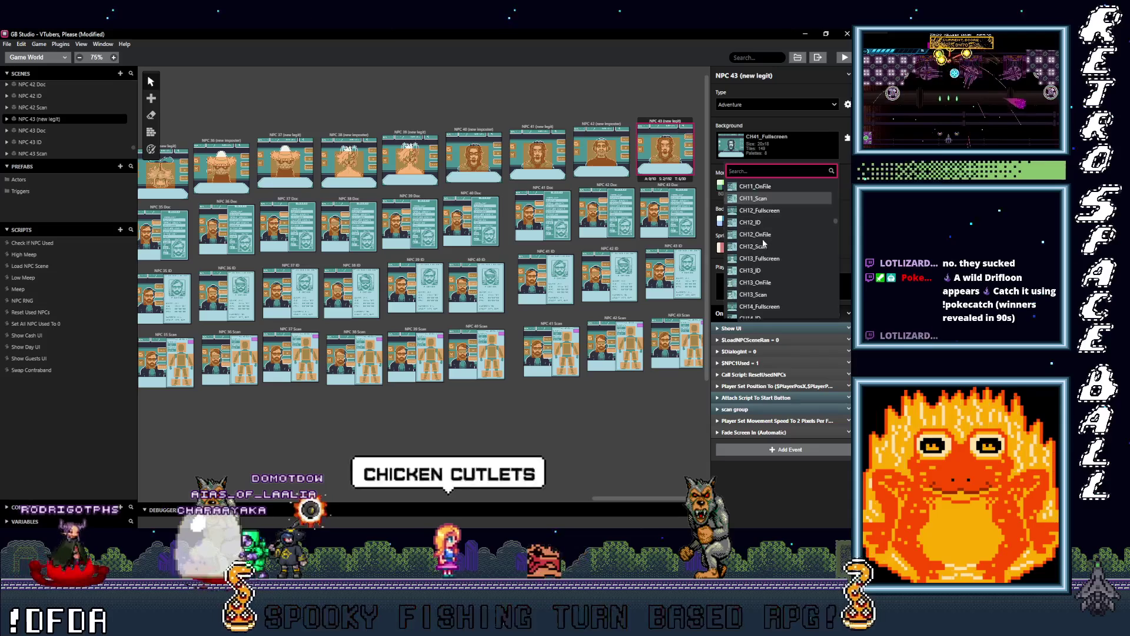
scroll(763, 243, down, 3)
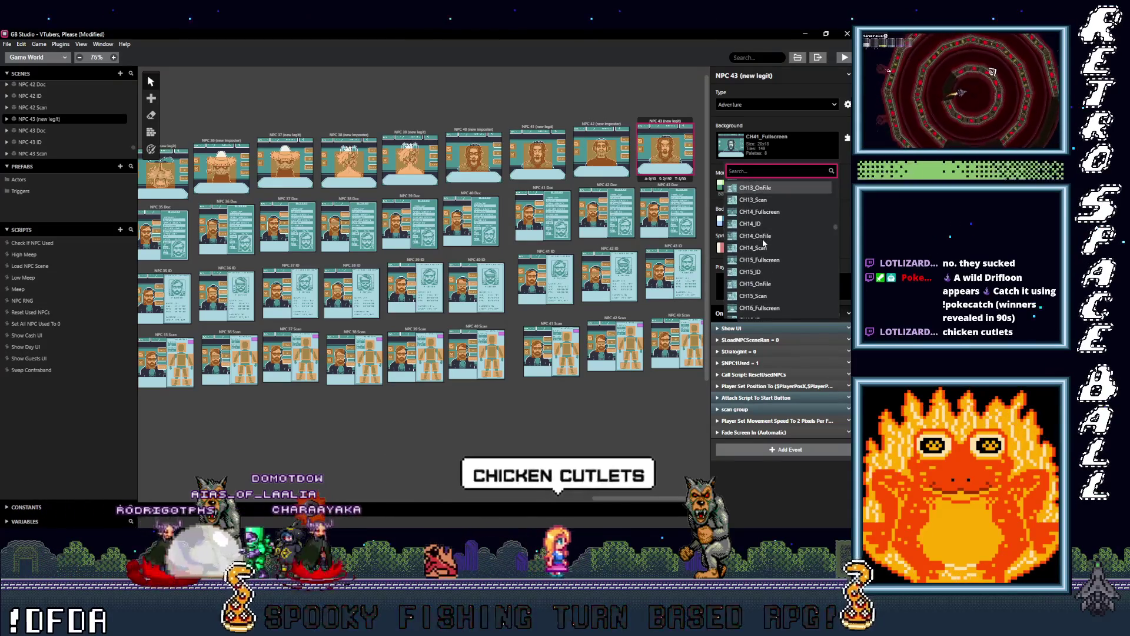
scroll(763, 242, down, 4)
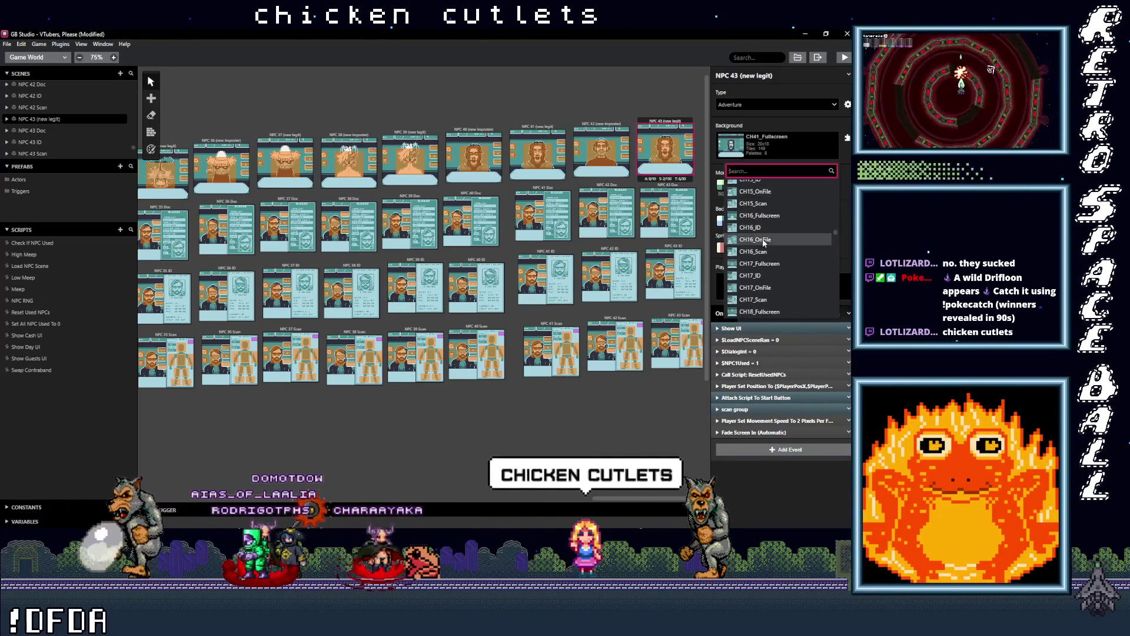
scroll(763, 242, down, 4)
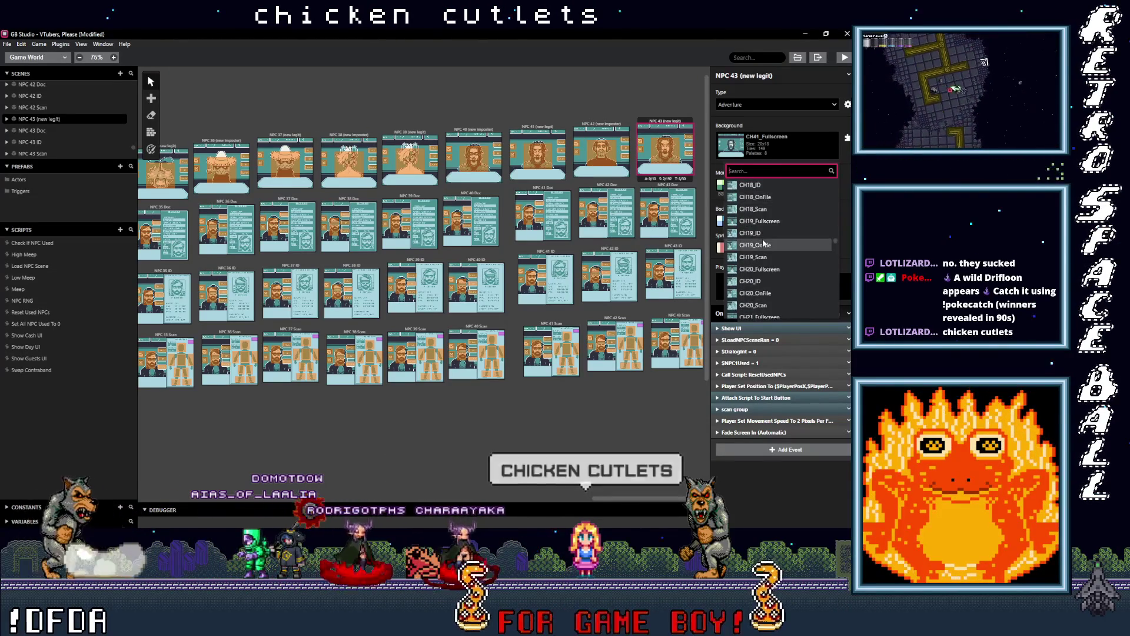
scroll(763, 242, down, 4)
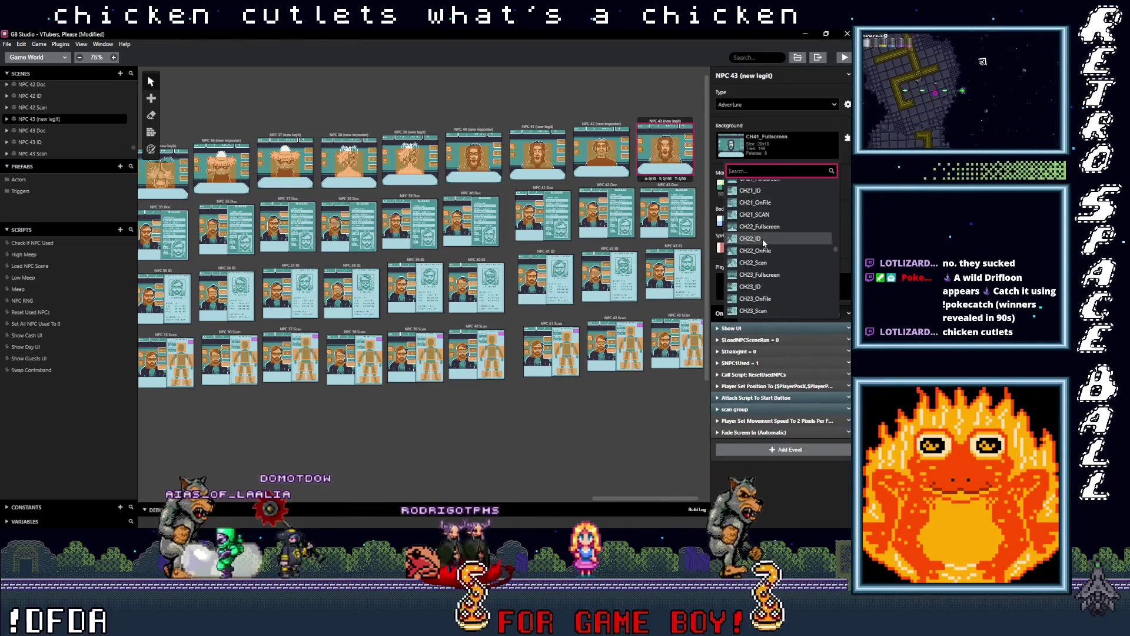
scroll(763, 241, down, 4)
scroll(761, 240, down, 4)
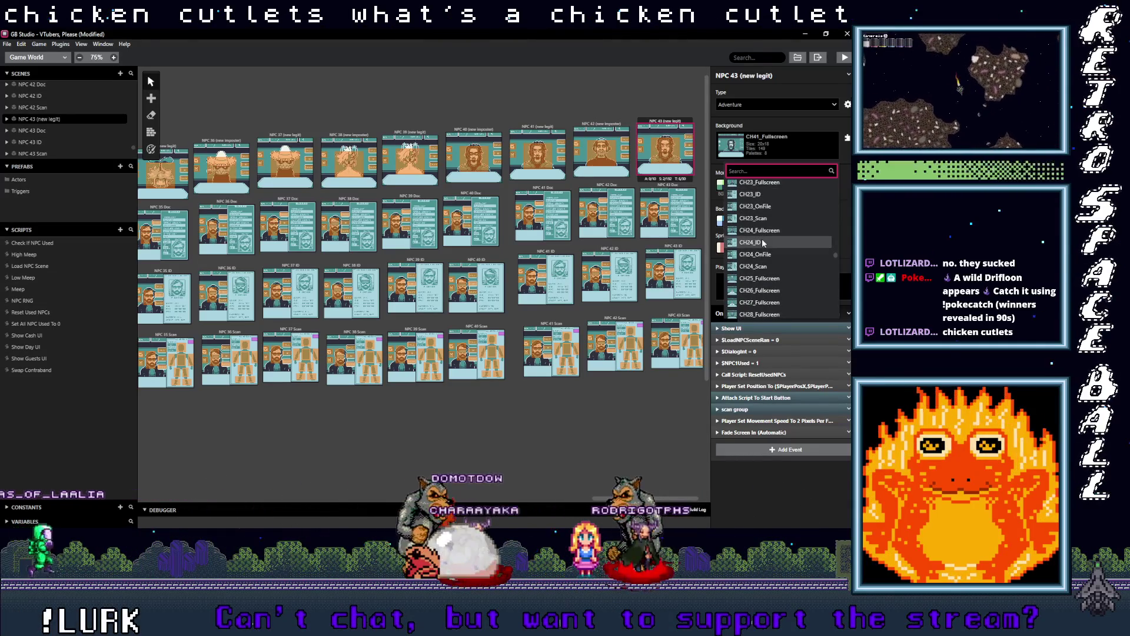
scroll(762, 242, down, 5)
scroll(762, 242, down, 5)
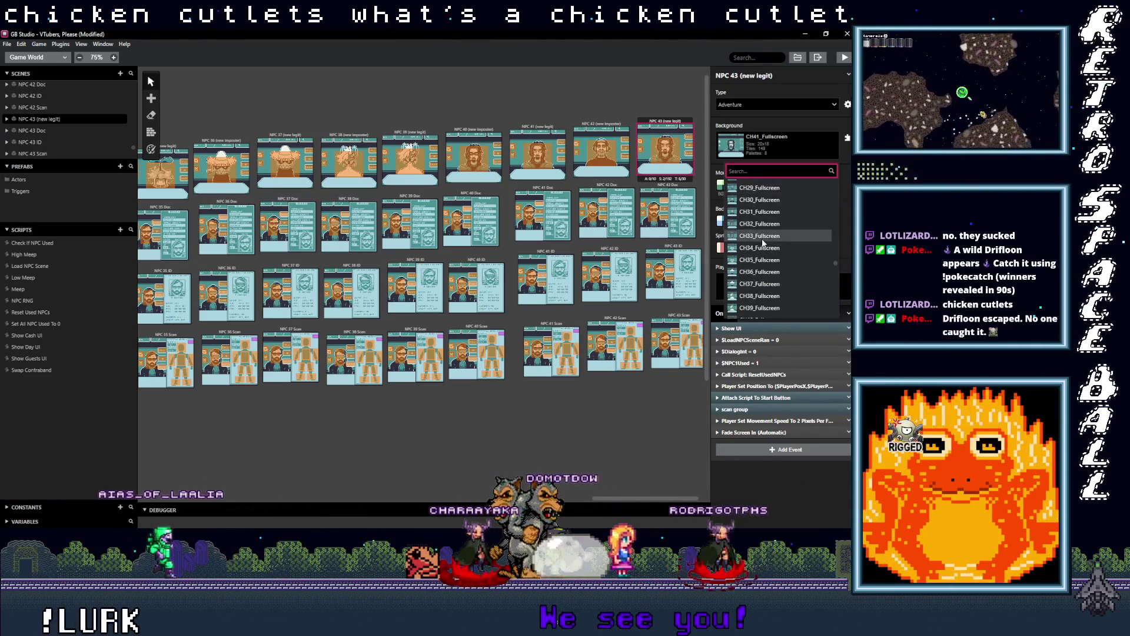
scroll(762, 240, down, 3)
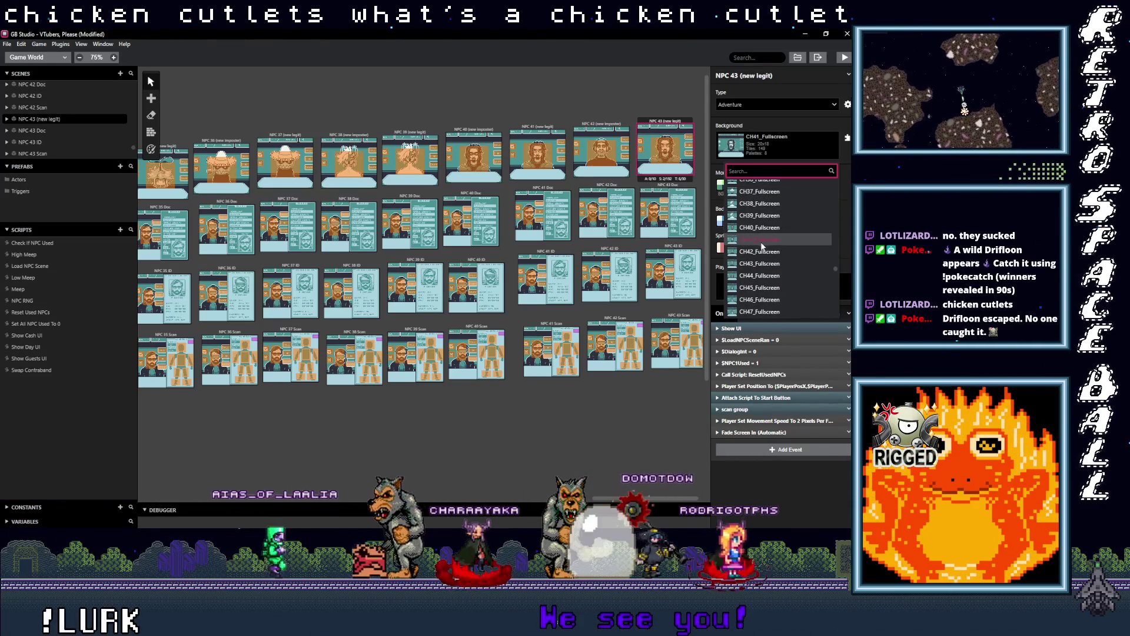
click(769, 264)
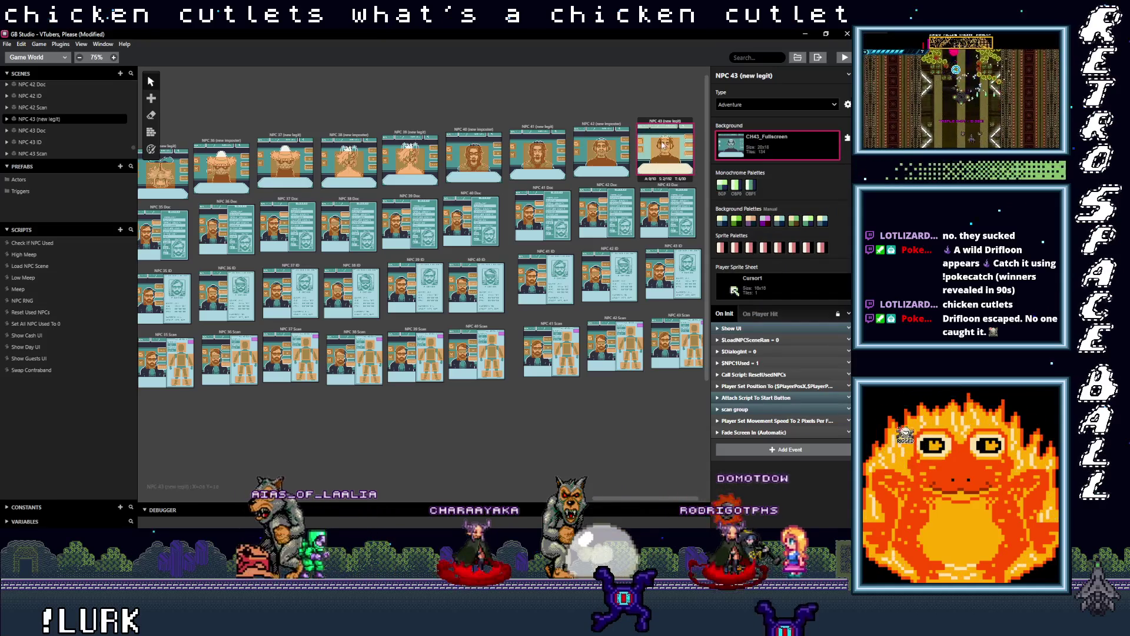
click(150, 149)
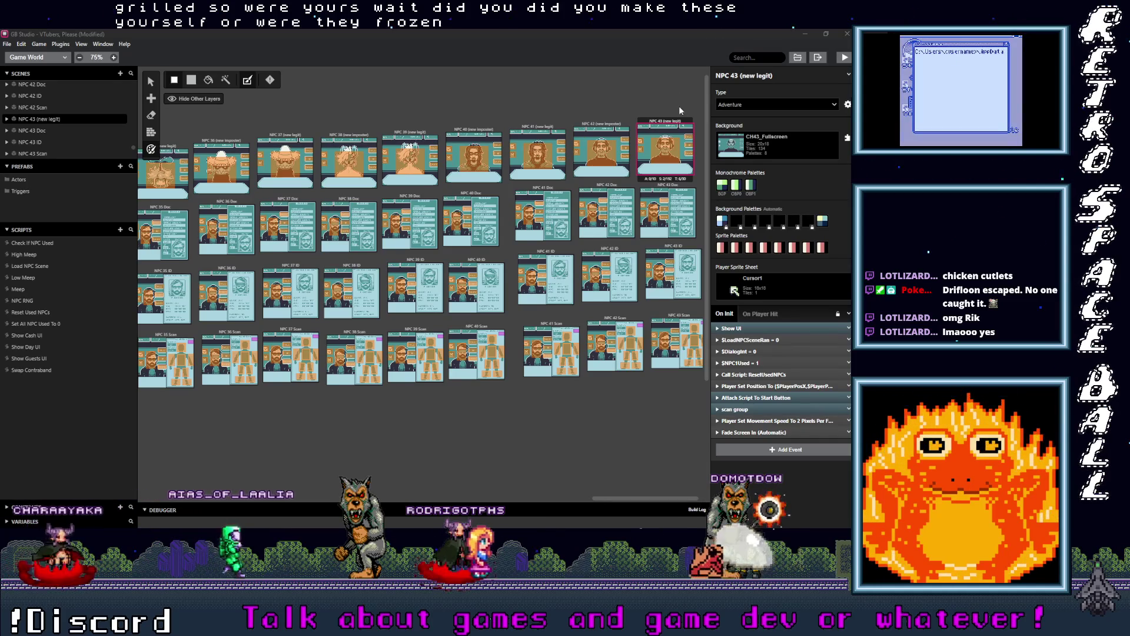
click(663, 188)
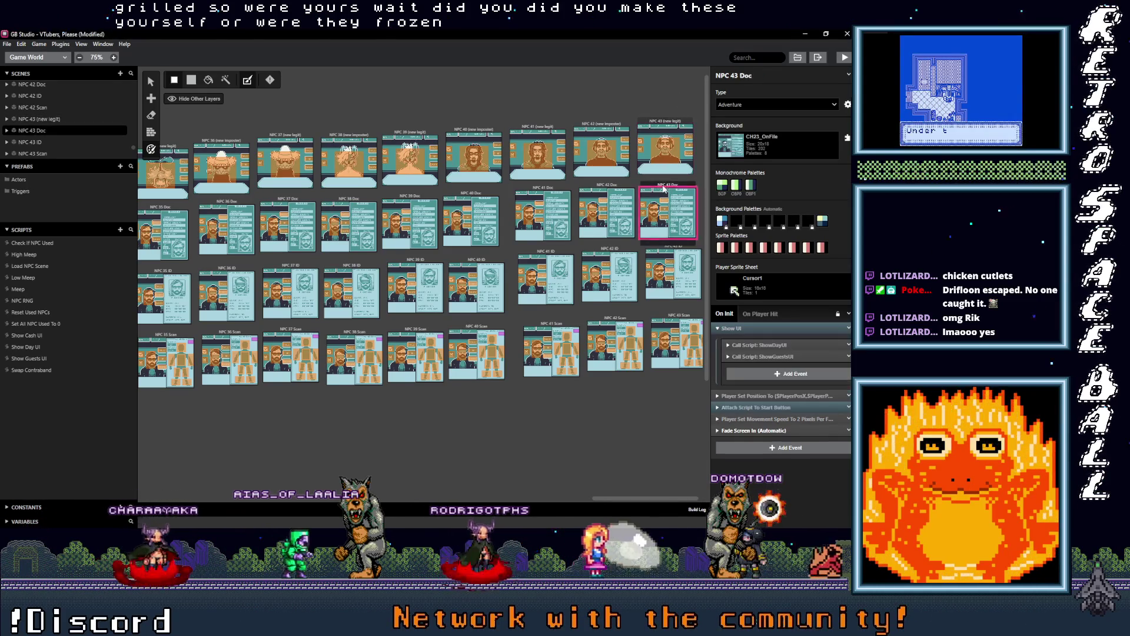
click(675, 125)
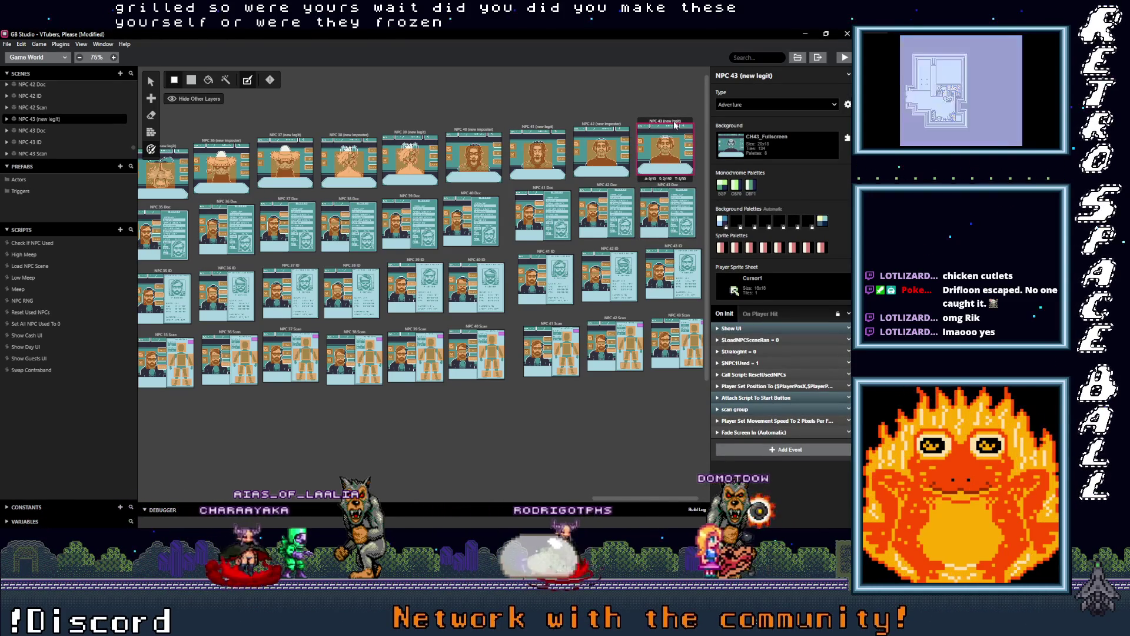
click(658, 189)
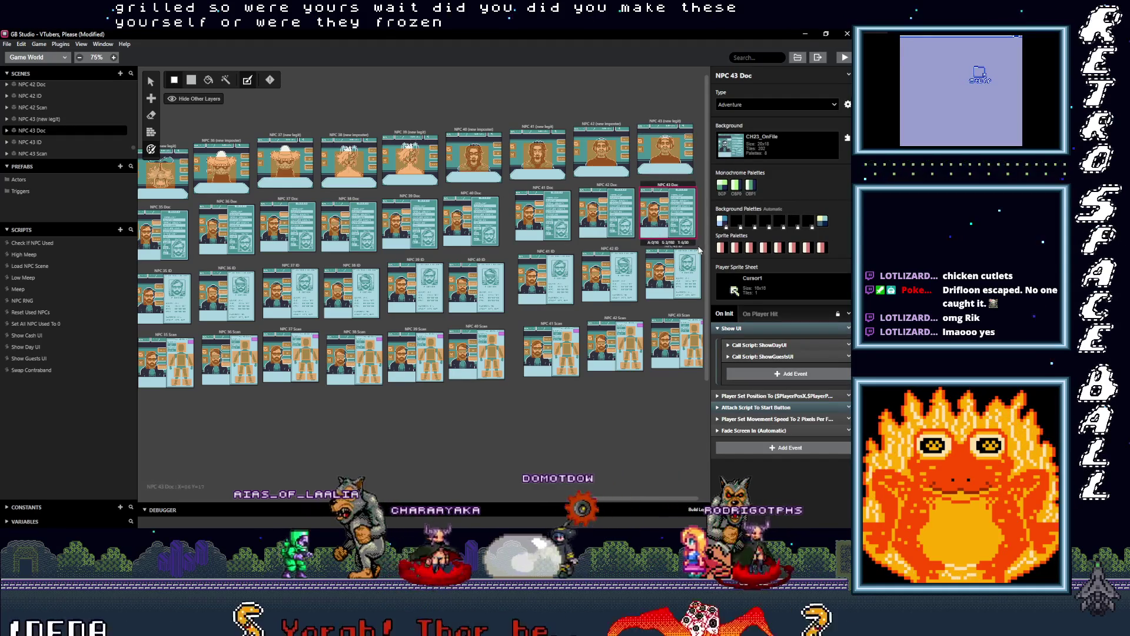
click(700, 252)
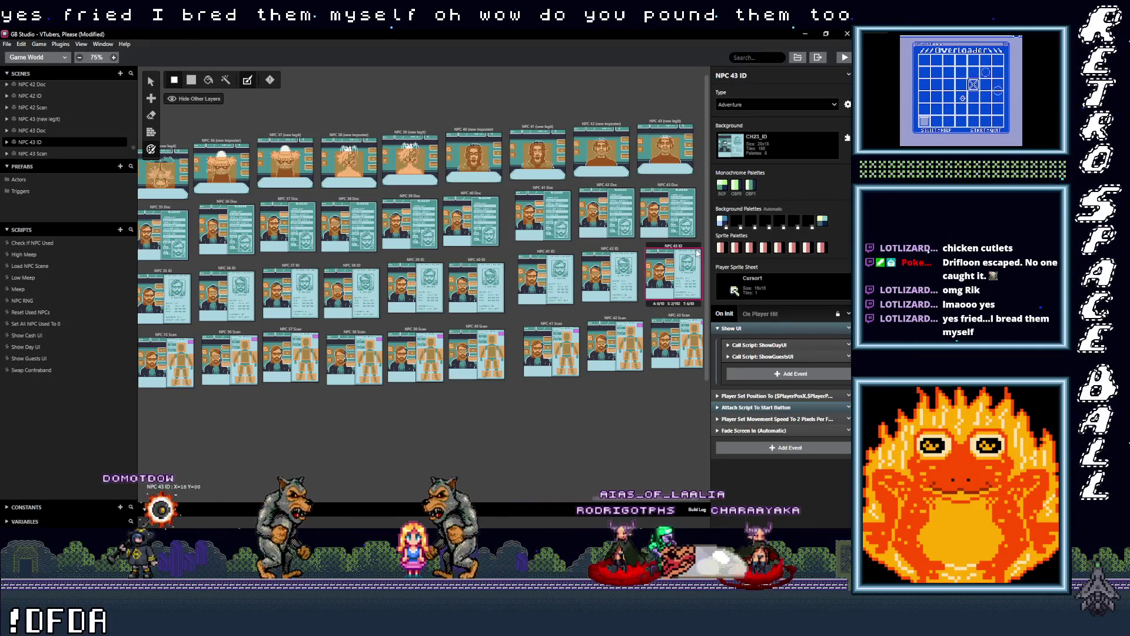
click(658, 124)
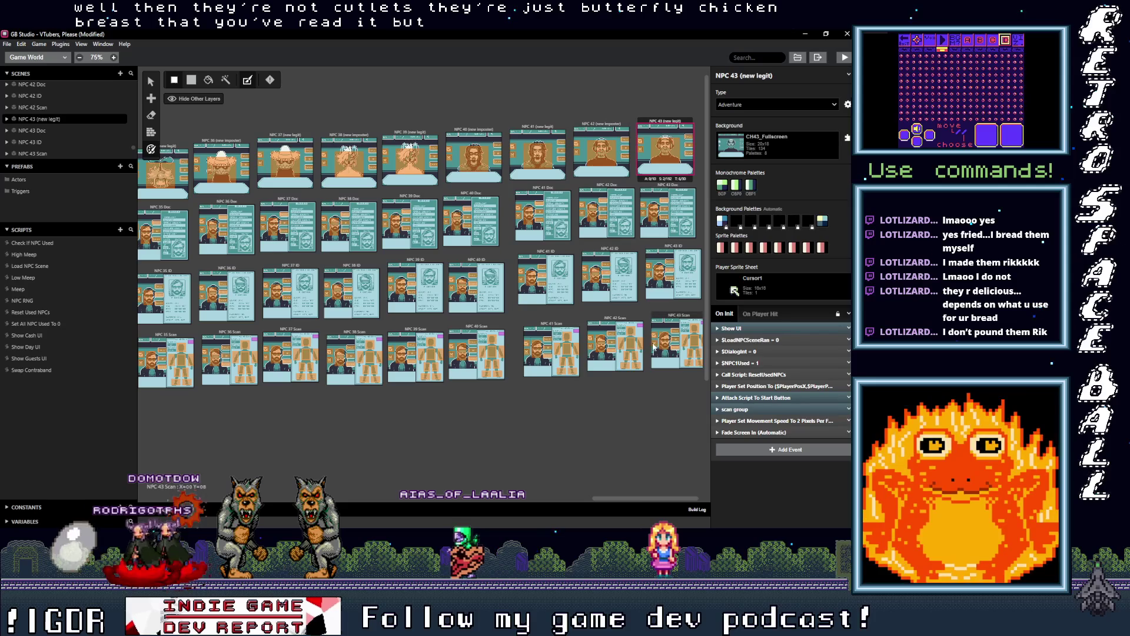
drag(630, 500, 650, 499)
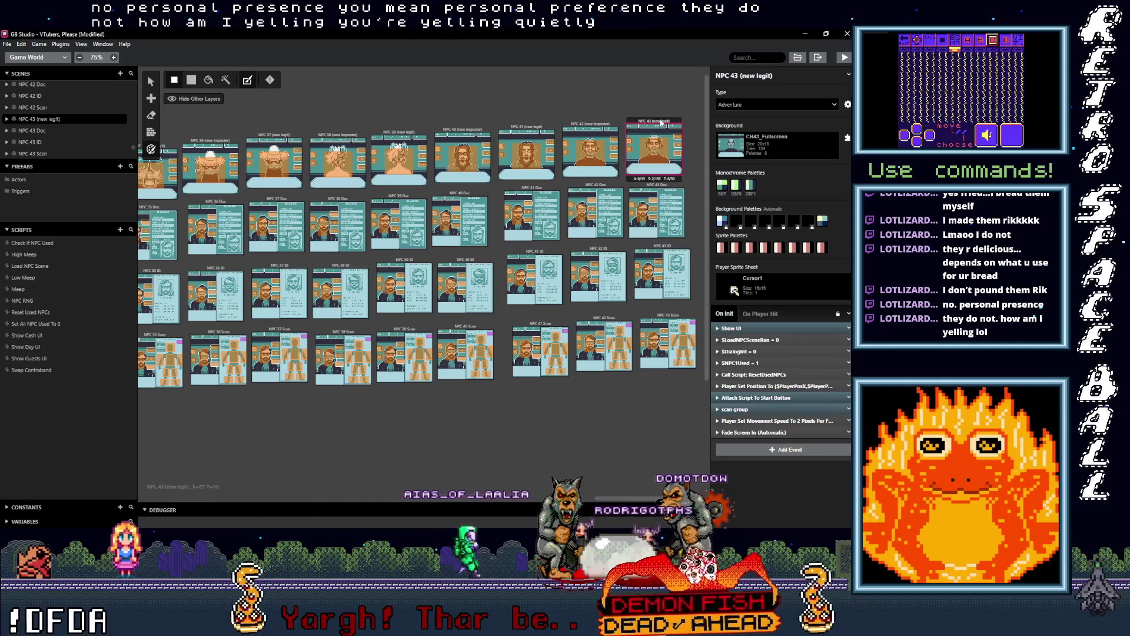
Duplicate the NPC 42 (new imposter) and NPC 42 Doc scenes at the ends of their rows.
click(651, 101)
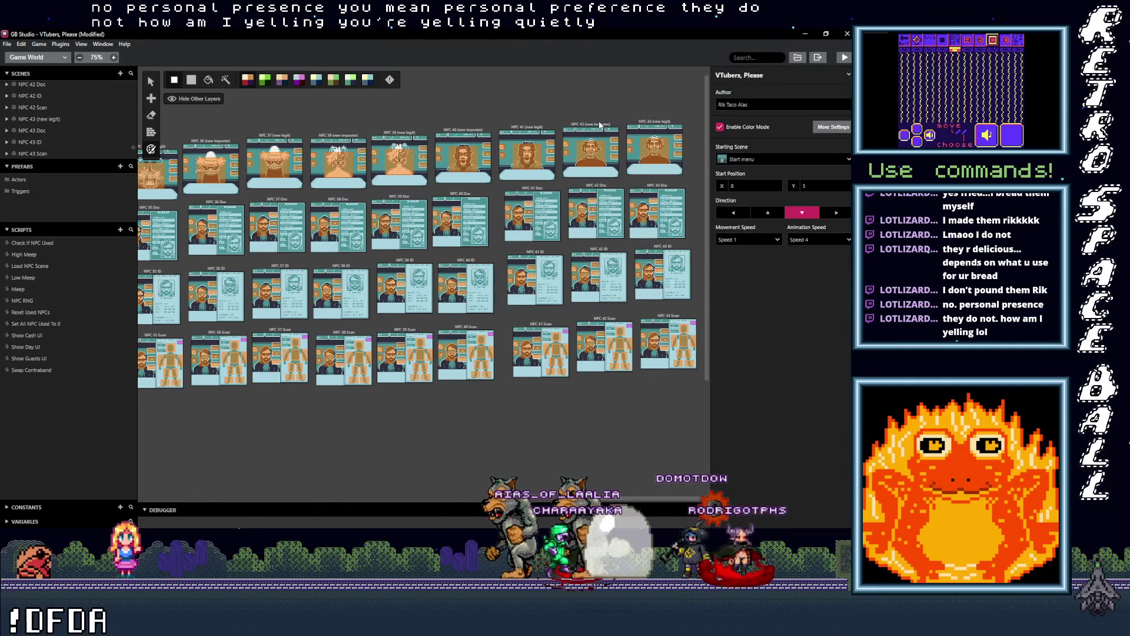
click(594, 130)
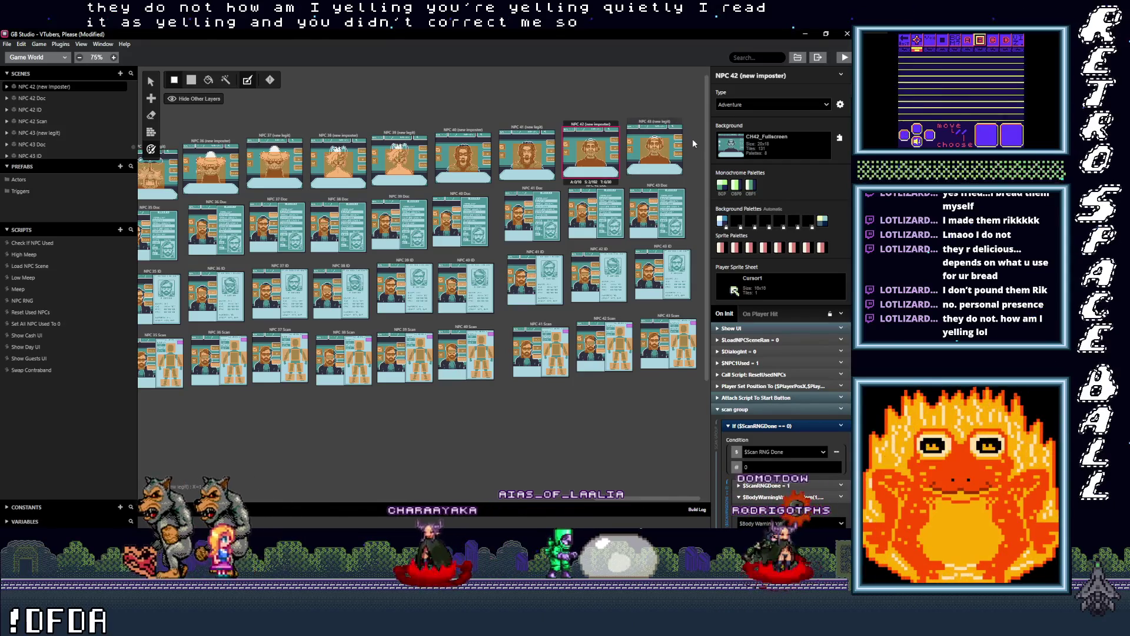
key(ctrl+v)
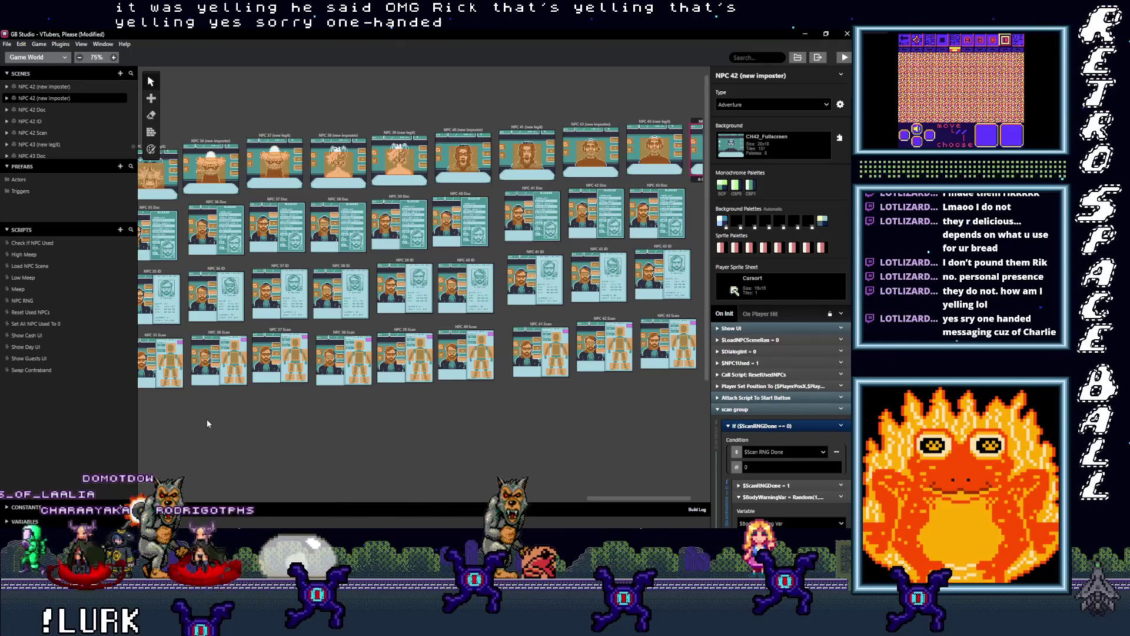
scroll(647, 496, right, 2)
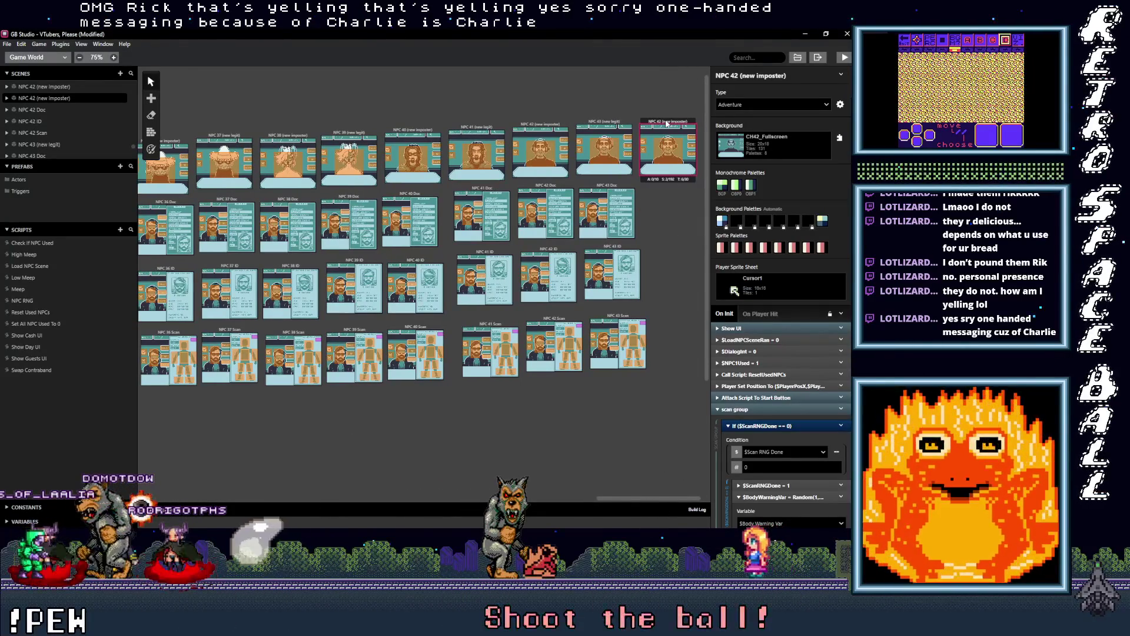
click(609, 188)
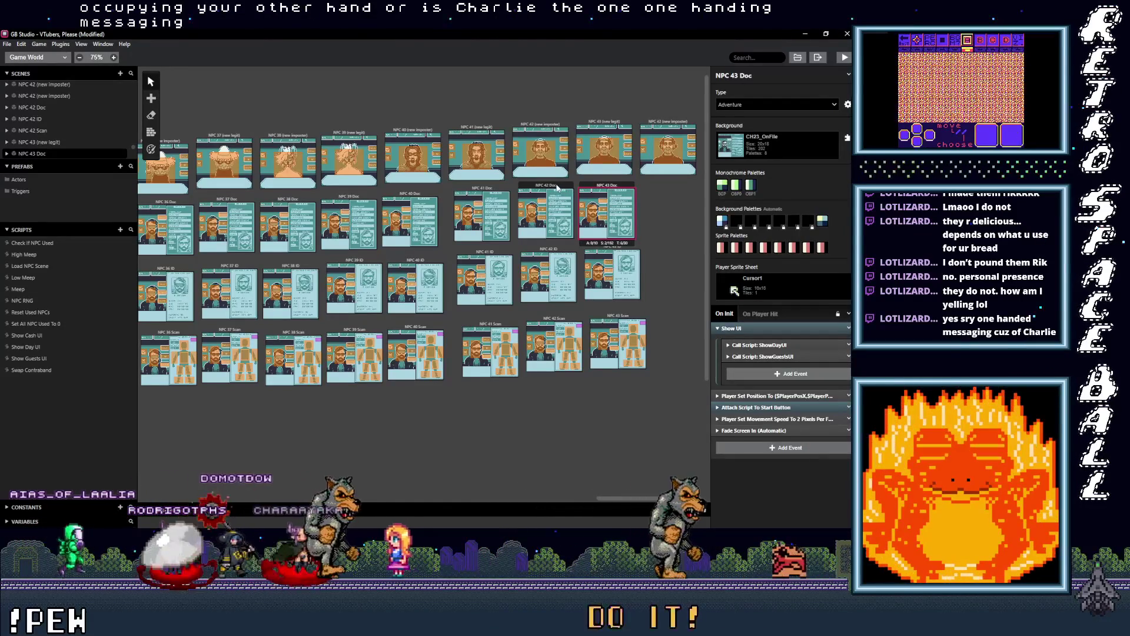
click(557, 209)
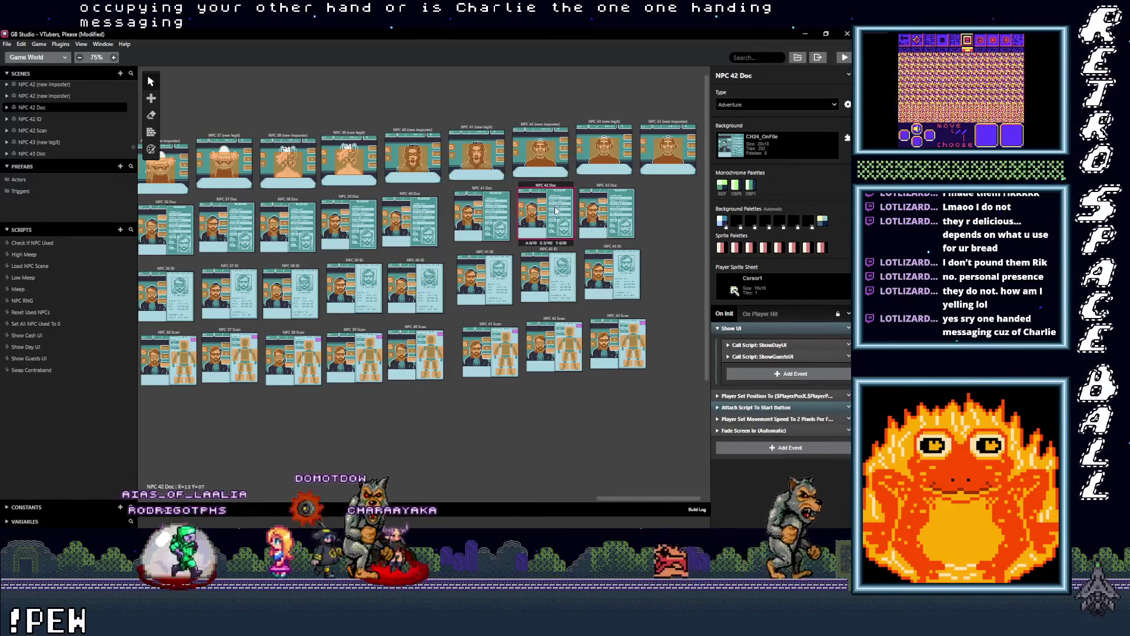
key(s)
click(675, 213)
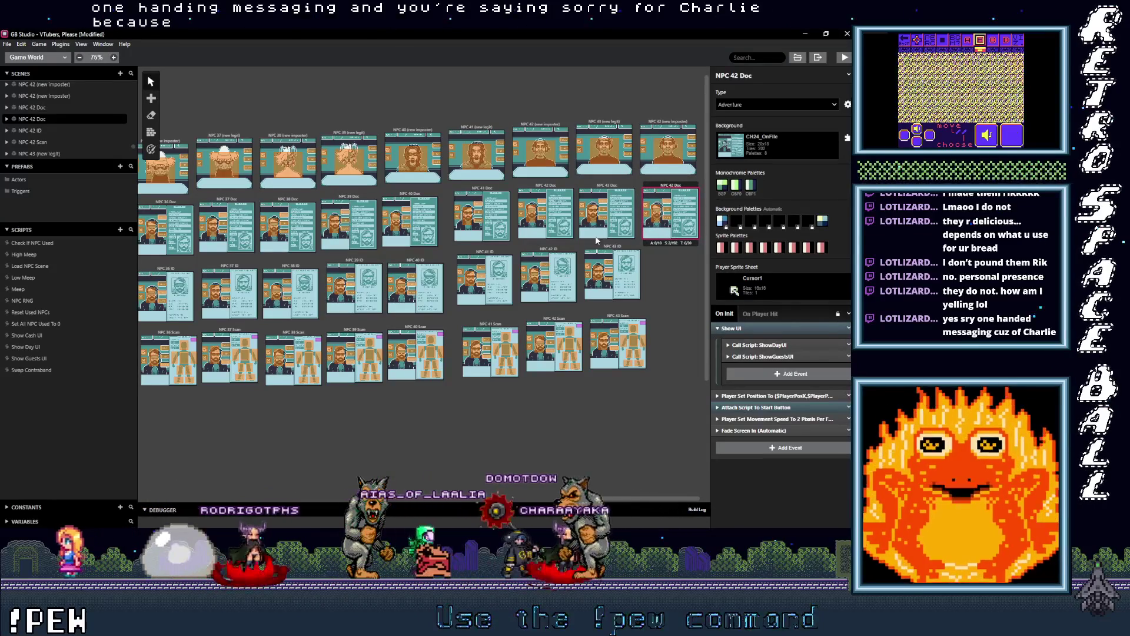
Duplicate the NPC 42 ID and NPC 42 Scan scenes and place the copies at their rows' ends.
click(555, 252)
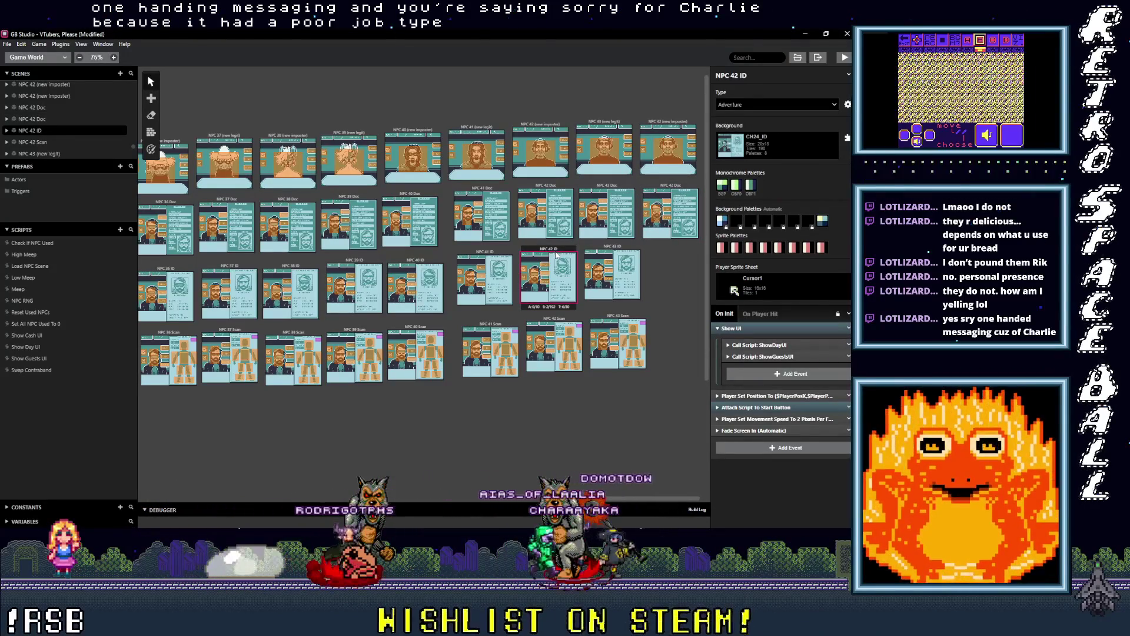
key(ctrl+d)
click(669, 262)
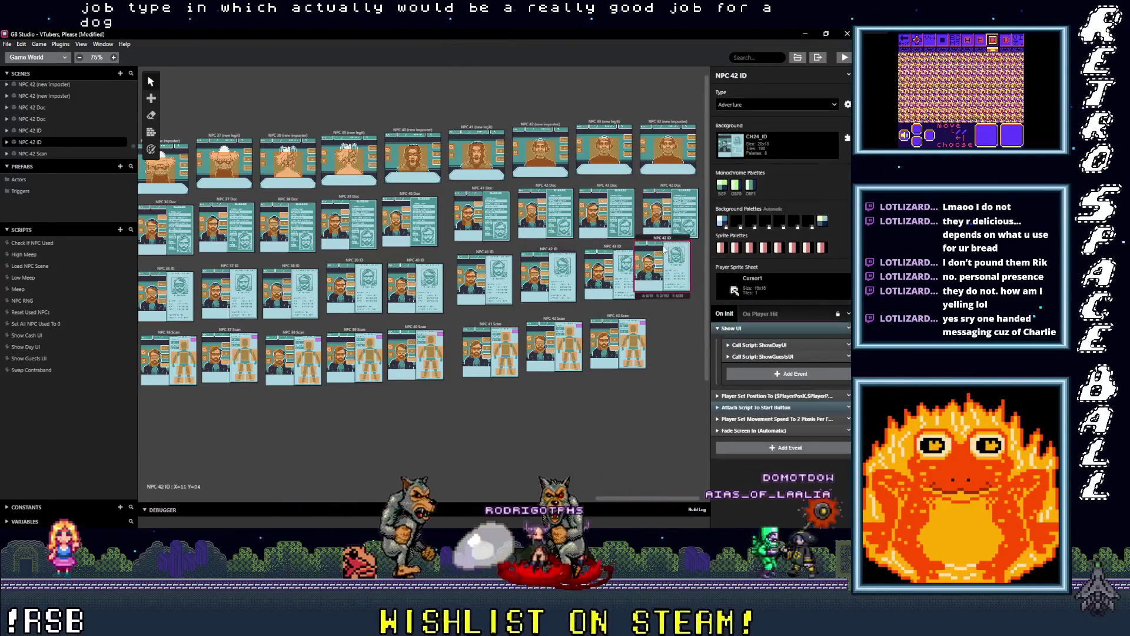
drag(662, 240, 675, 248)
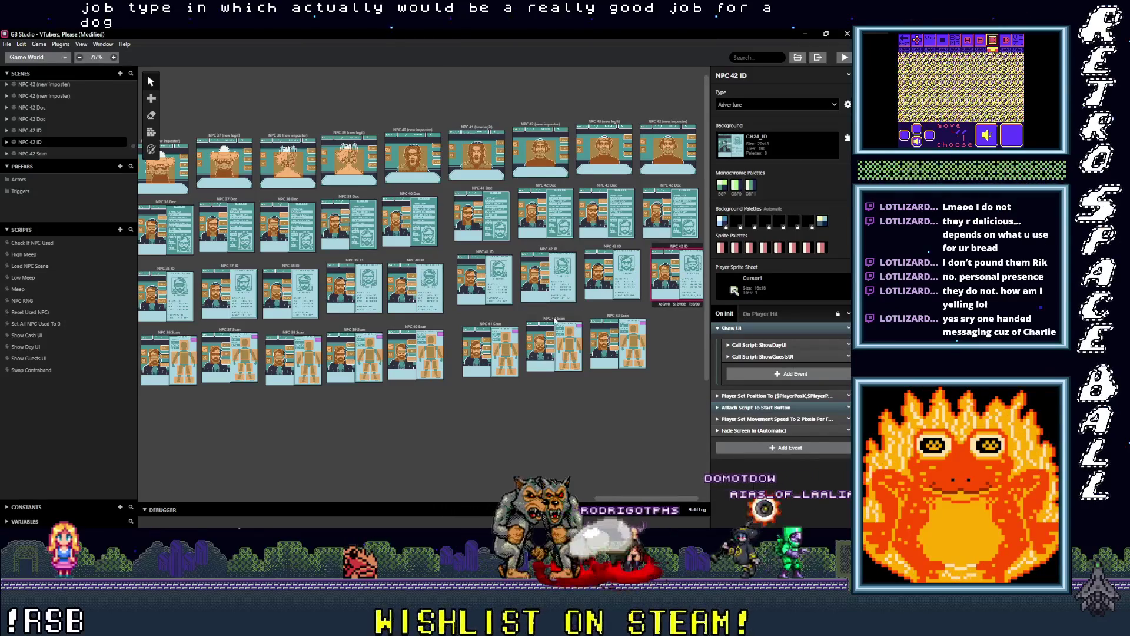
click(555, 319)
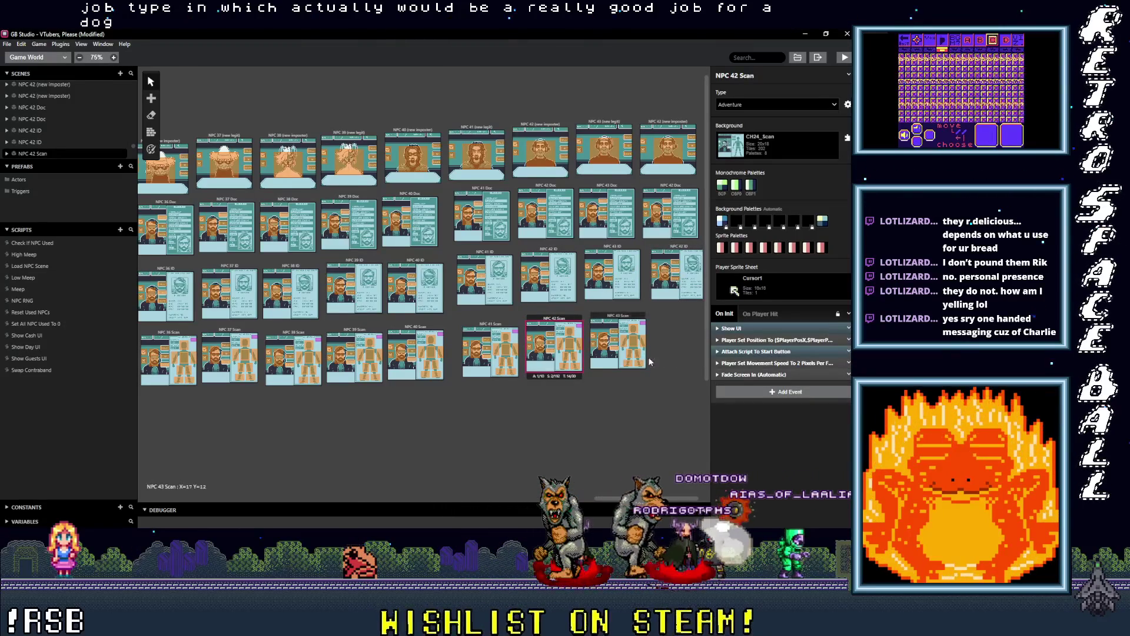
key(ctrl+v)
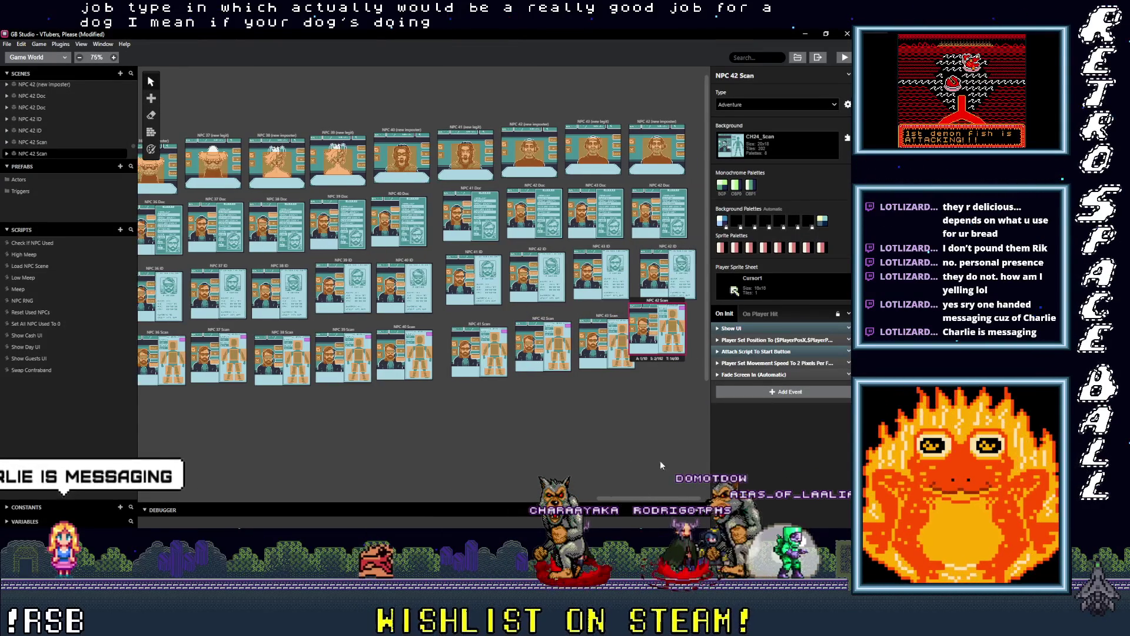
drag(673, 309, 679, 320)
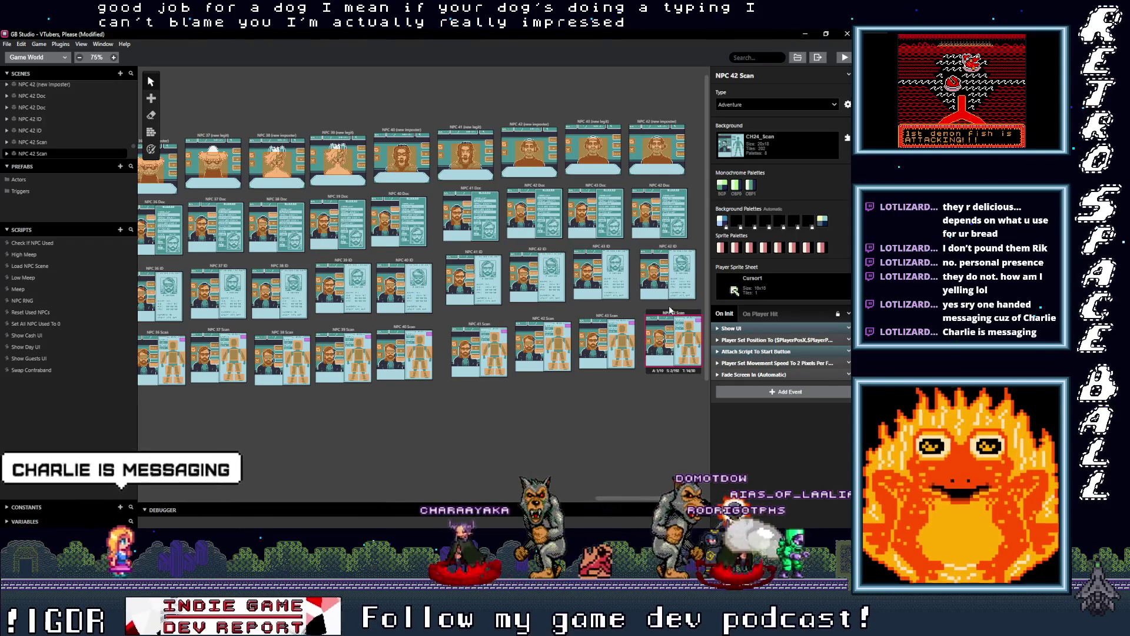
click(654, 125)
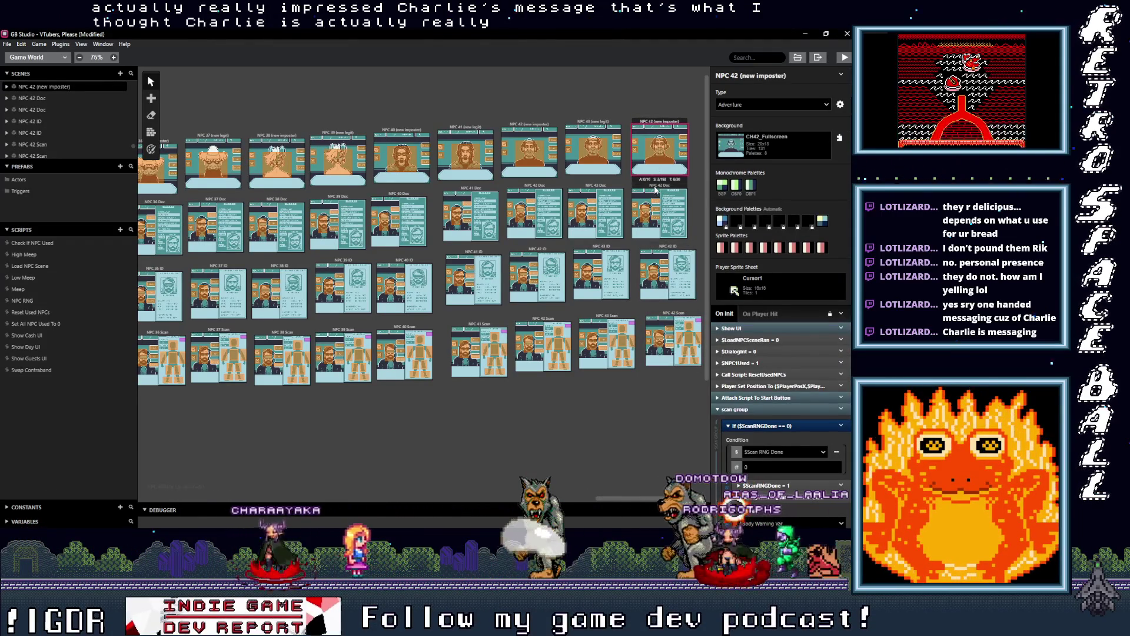
Change 42 to 44 in the copied scene names: NPC 44 (new imposter), Doc, ID and Scan.
double_click(734, 75)
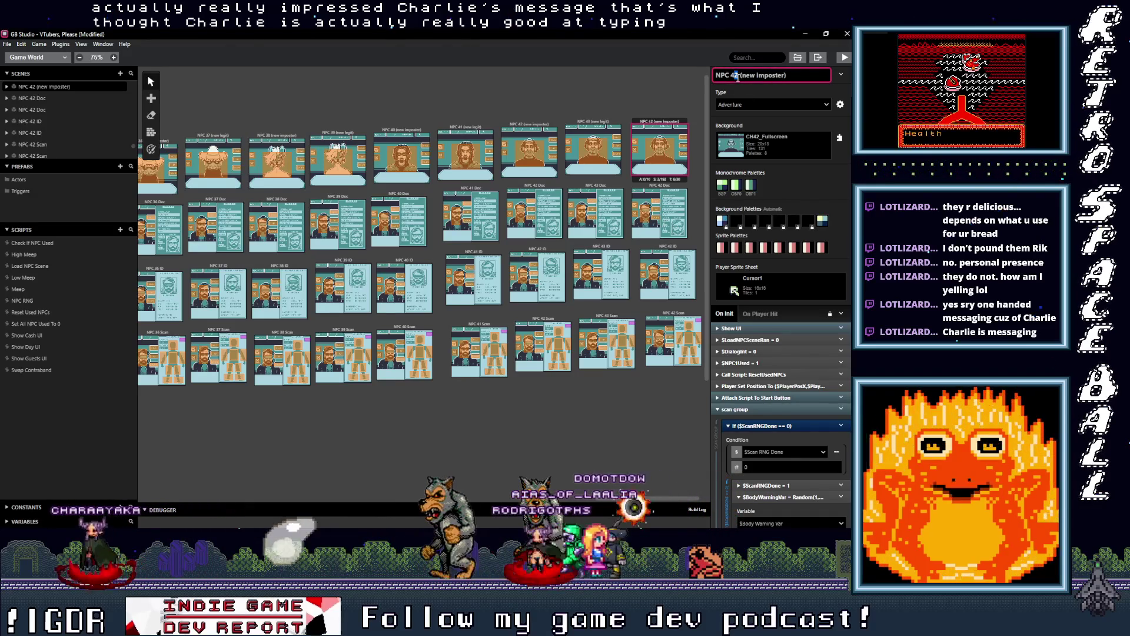
text(44)
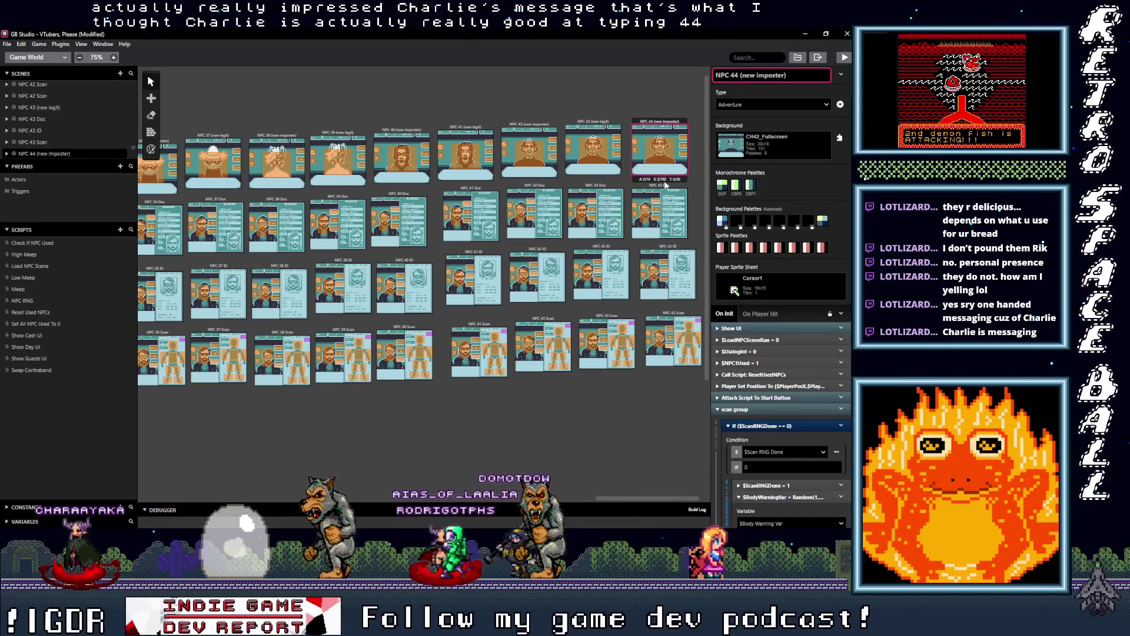
click(661, 187)
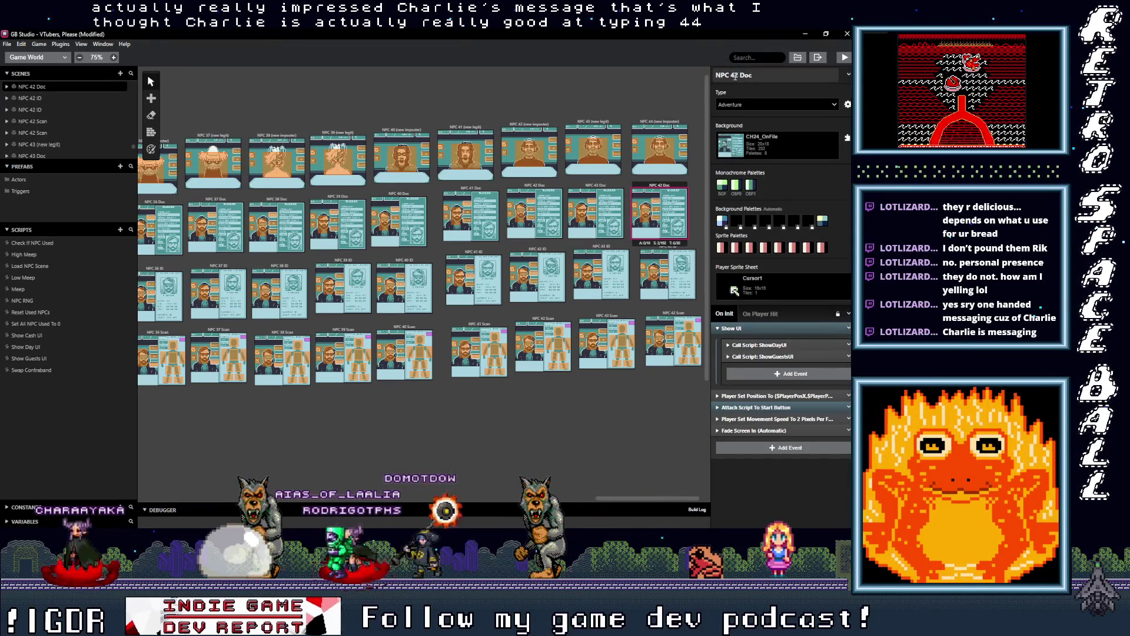
double_click(734, 76)
text(44)
click(668, 274)
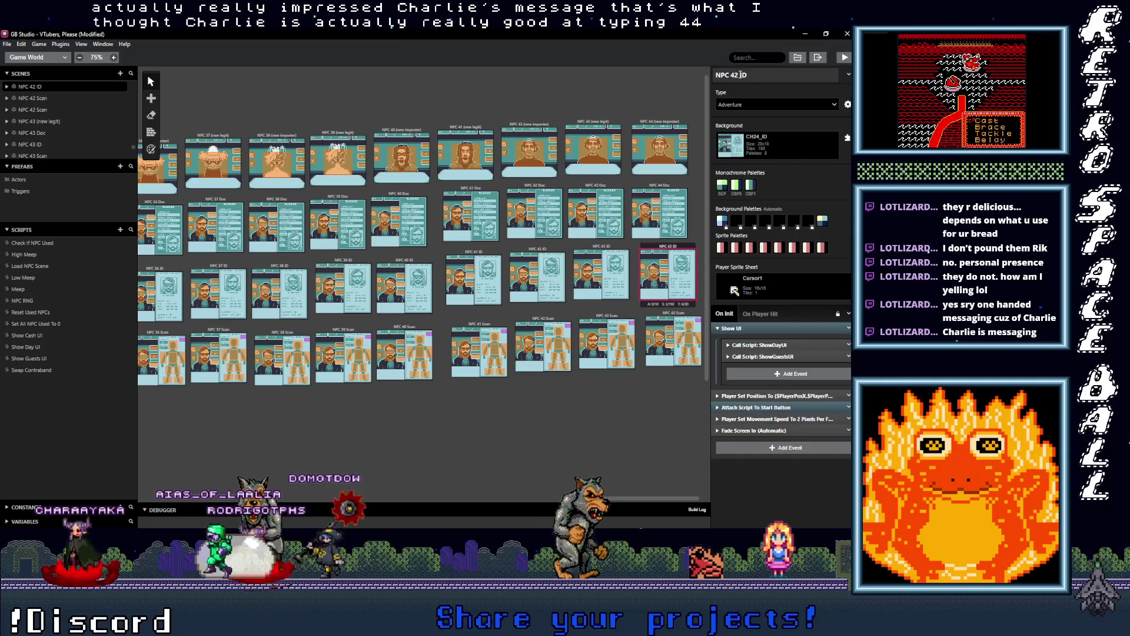
click(682, 317)
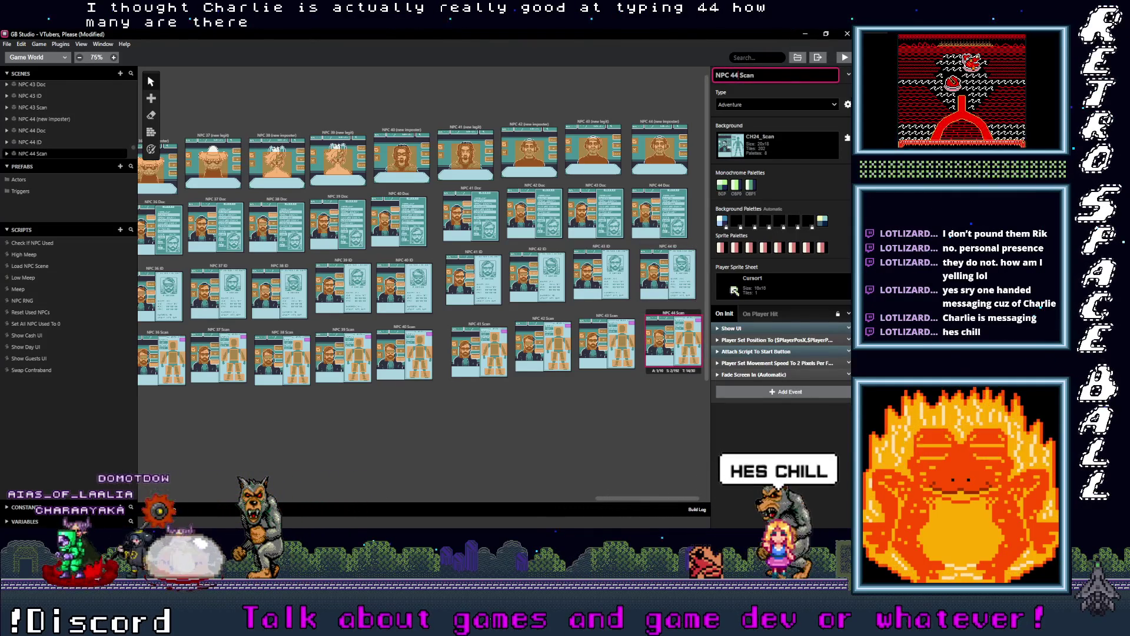
key(alt+Tab)
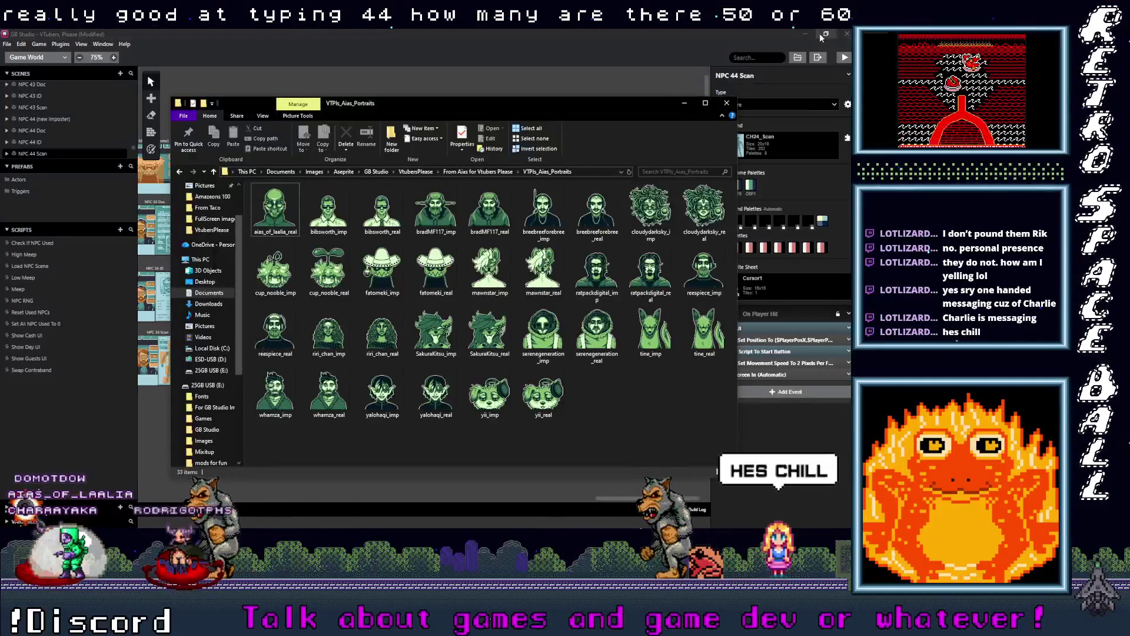
Narrow the VTPls_Aias_Portraits window to seven icon columns and scroll through the portraits.
mouse_move(804, 29)
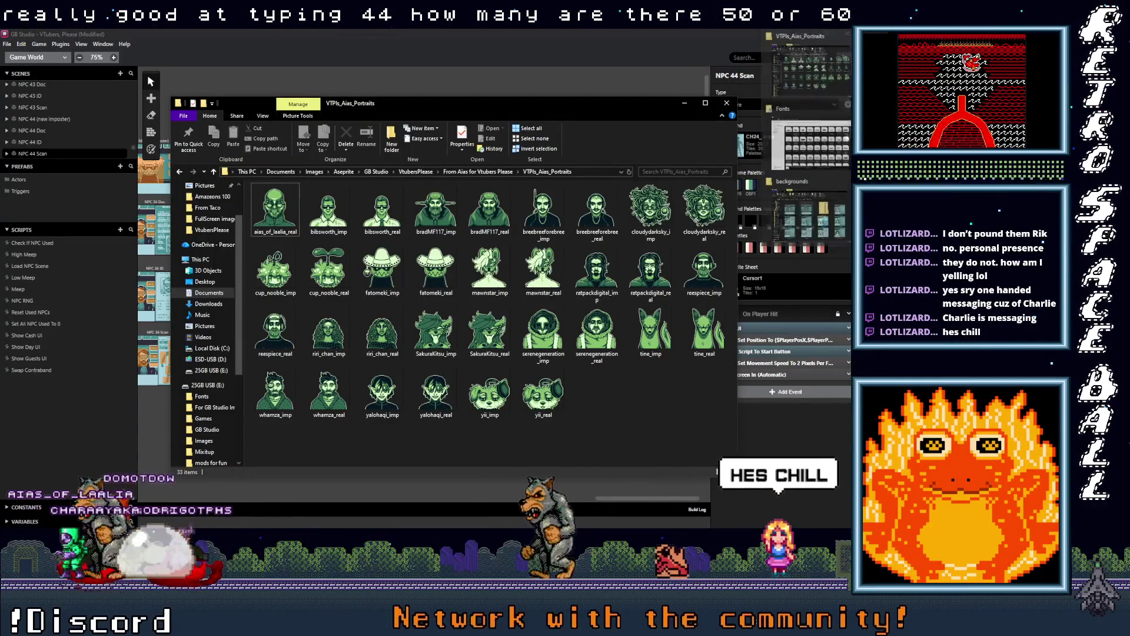
drag(736, 287, 548, 293)
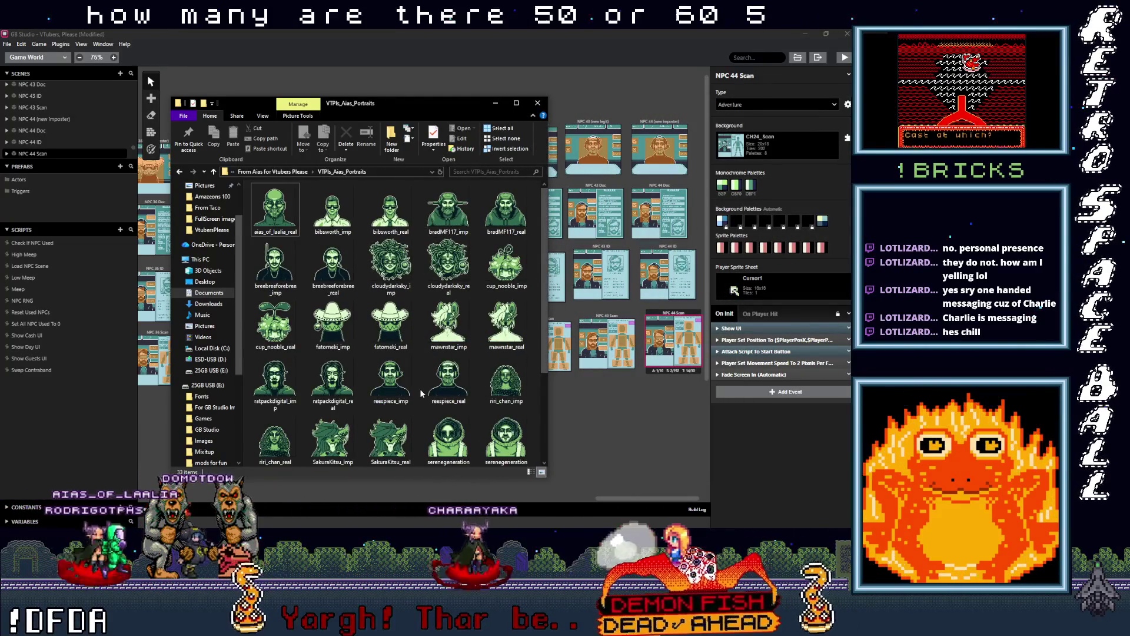
scroll(419, 389, down, 3)
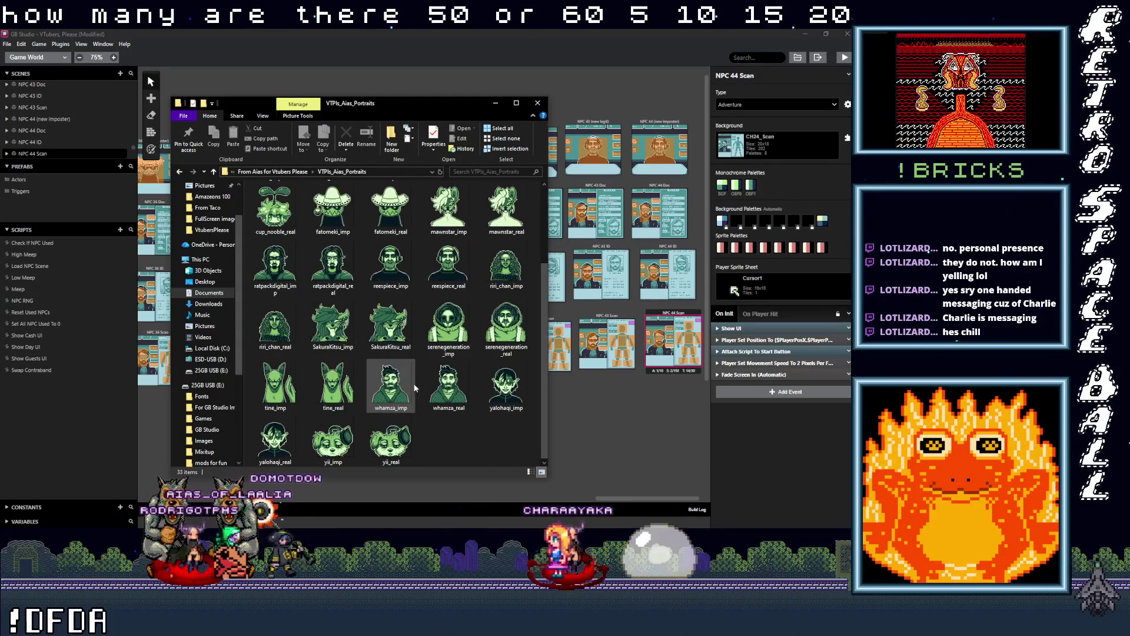
scroll(419, 386, up, 3)
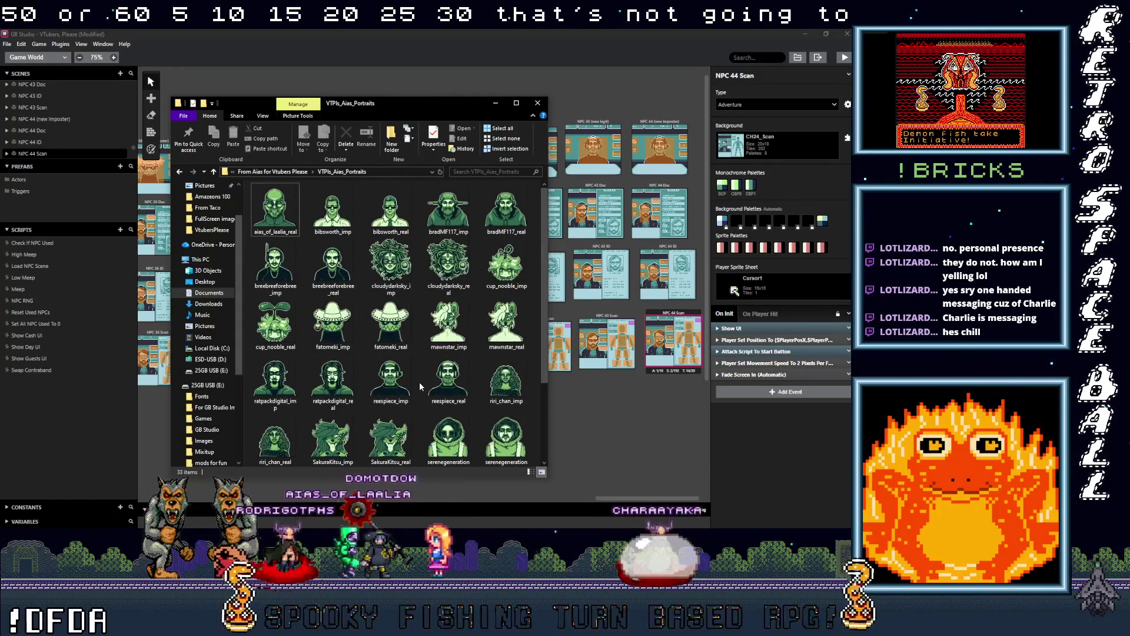
scroll(419, 387, down, 3)
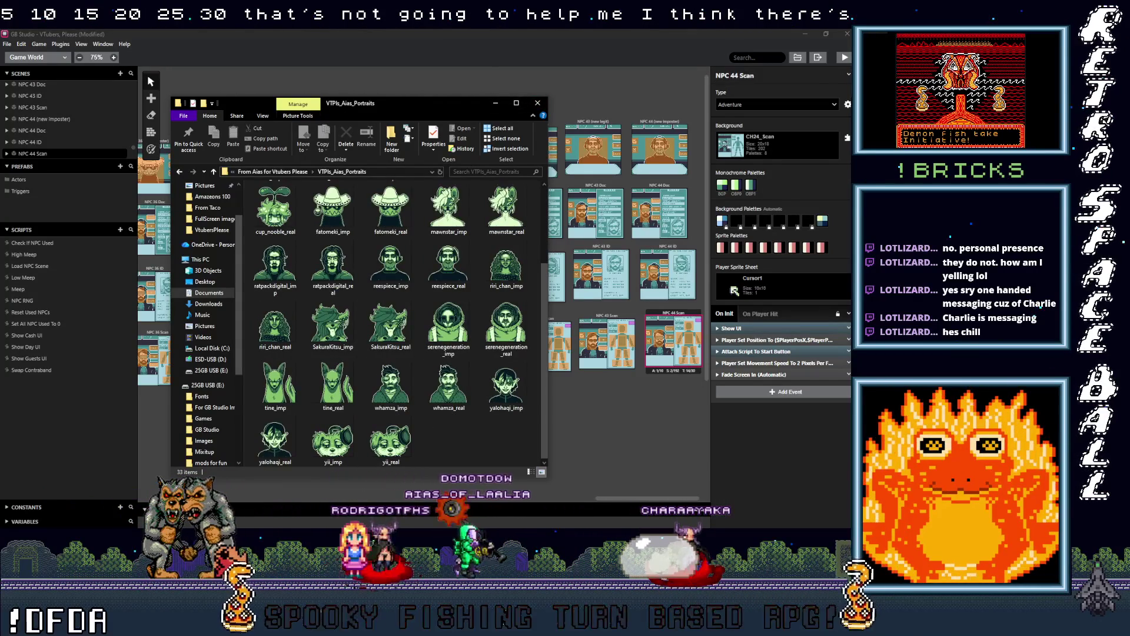
mouse_move(813, 182)
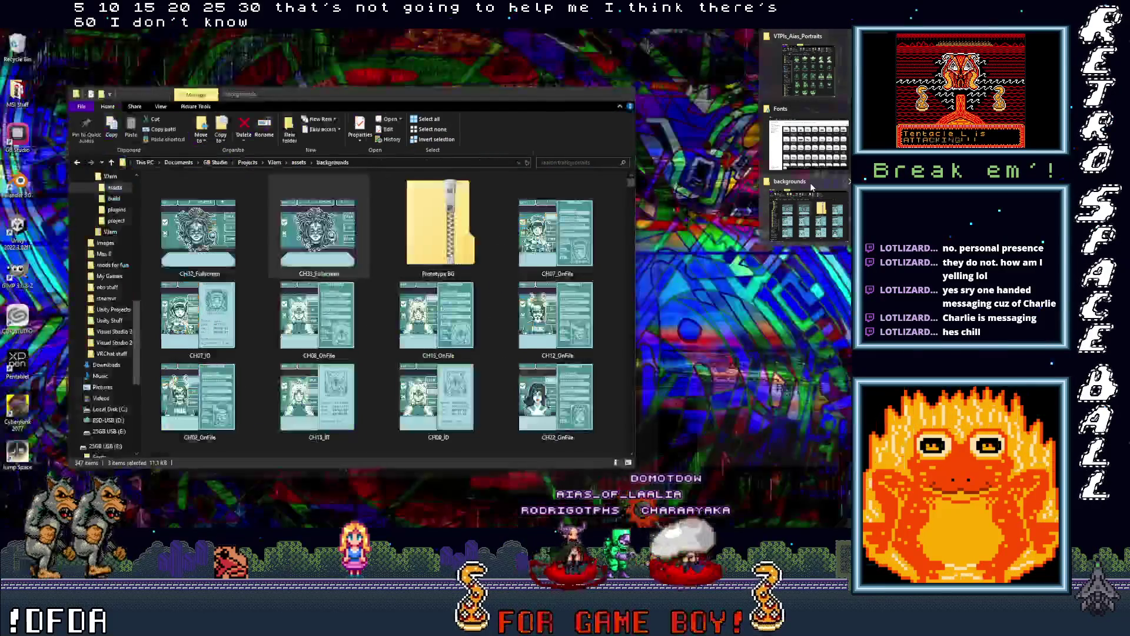
Return to the Explorer window and reopen the backgrounds folder from the assets folder.
click(810, 182)
scroll(399, 346, down, 10)
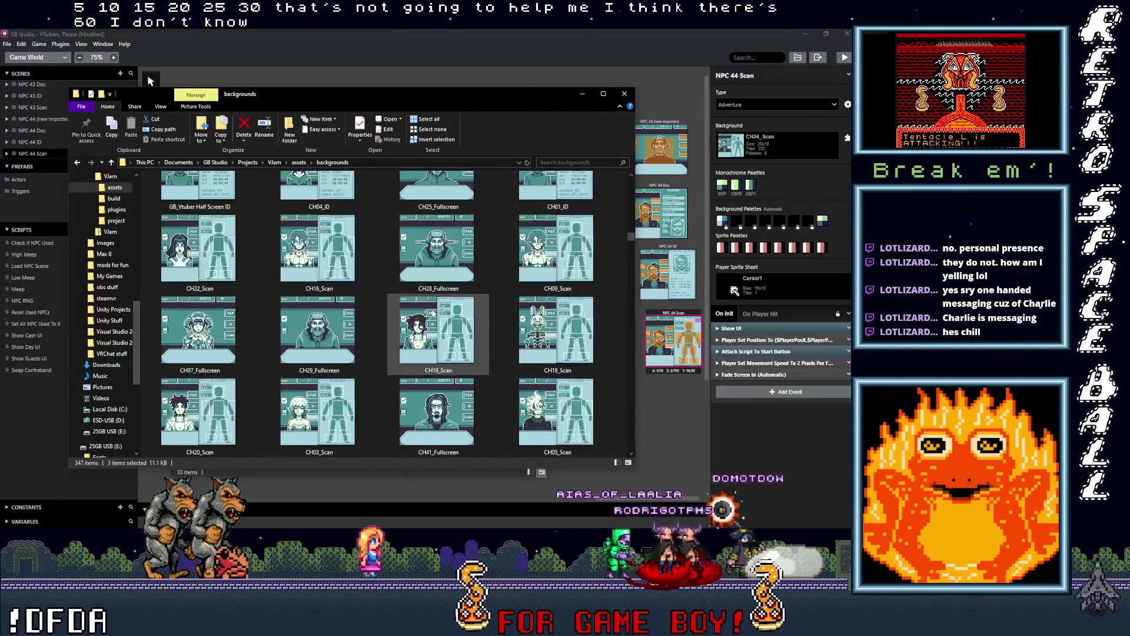
scroll(432, 314, up, 2)
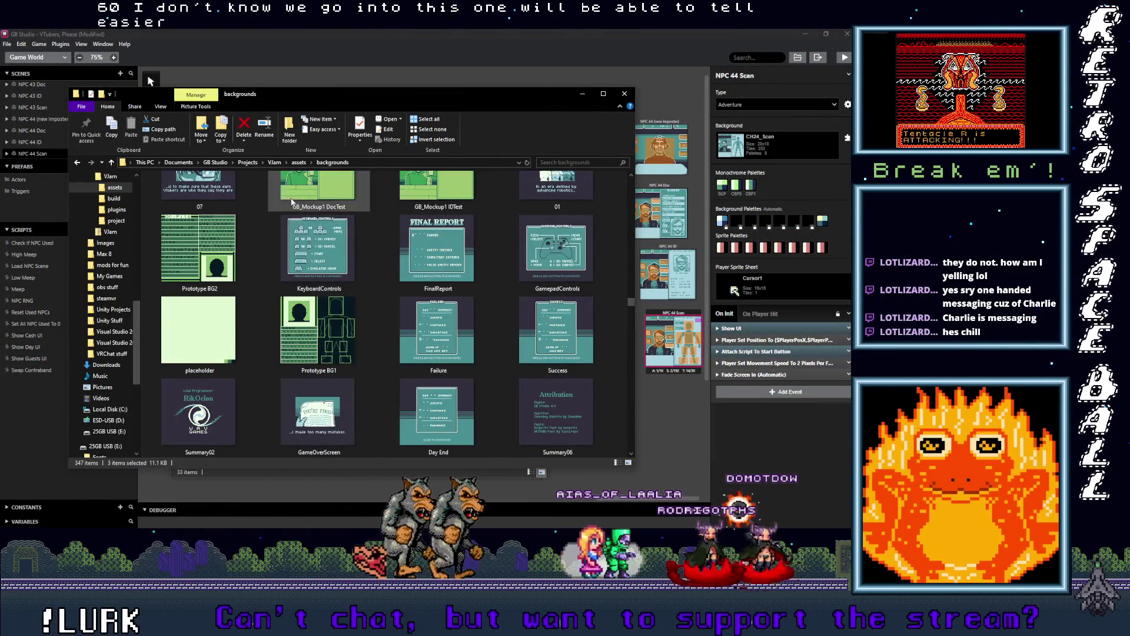
click(112, 163)
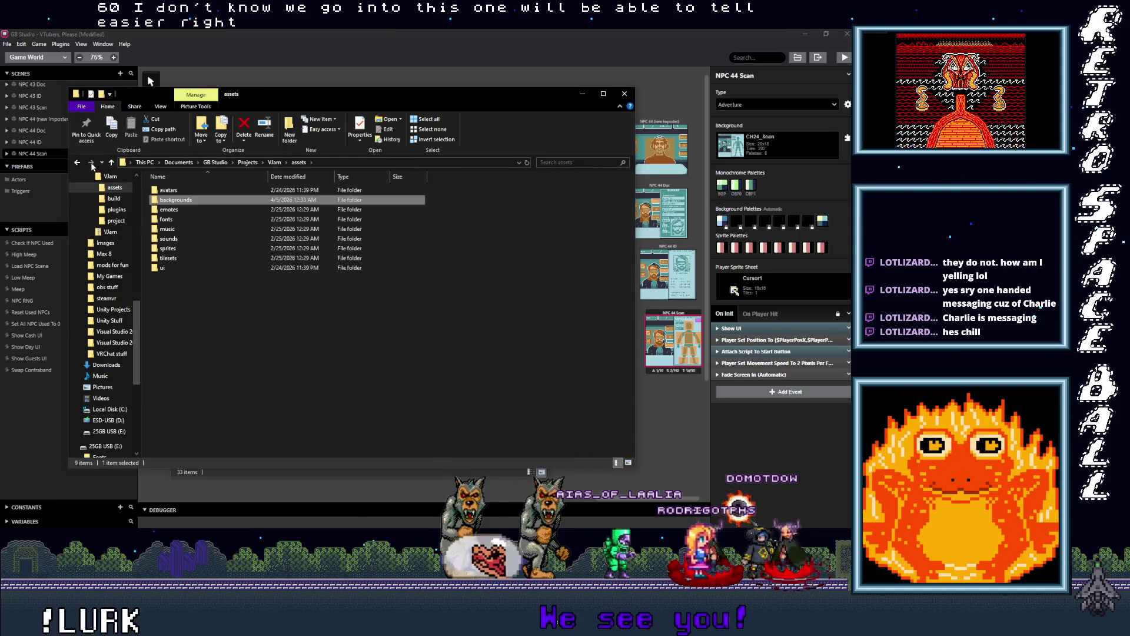
double_click(165, 202)
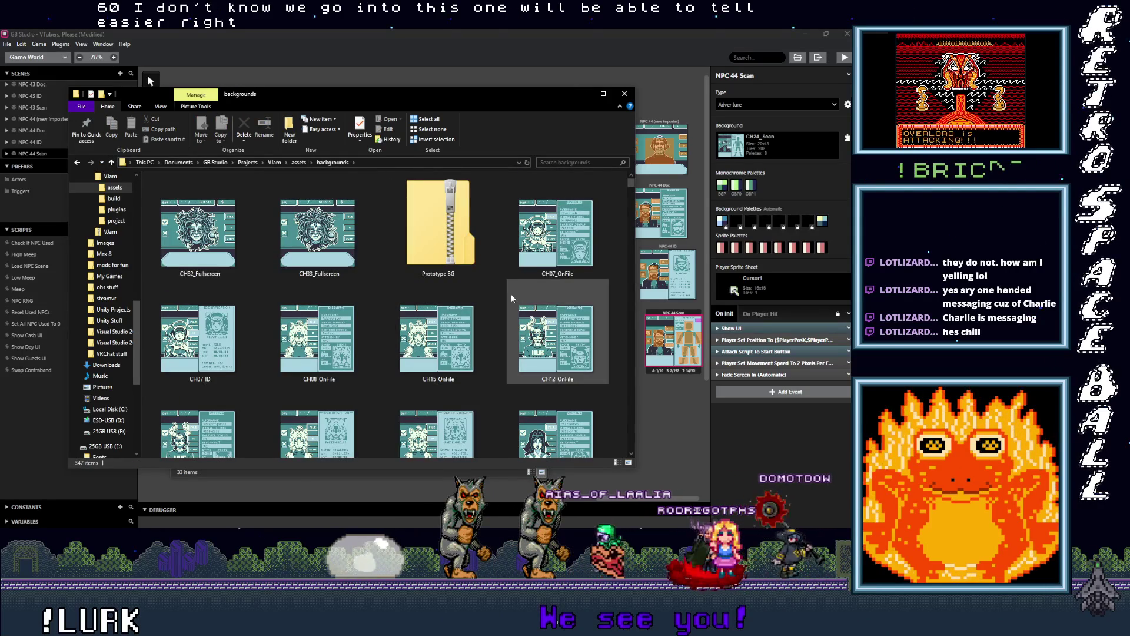
Change the backgrounds folder view from small icons to medium icons.
right_click(147, 236)
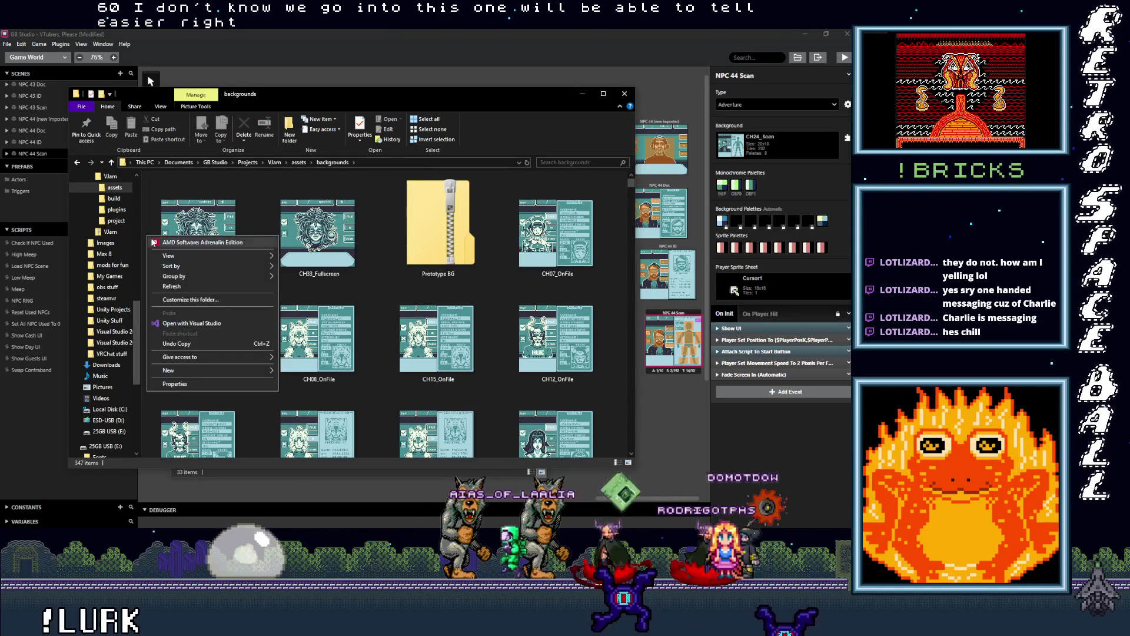
mouse_move(170, 258)
click(316, 287)
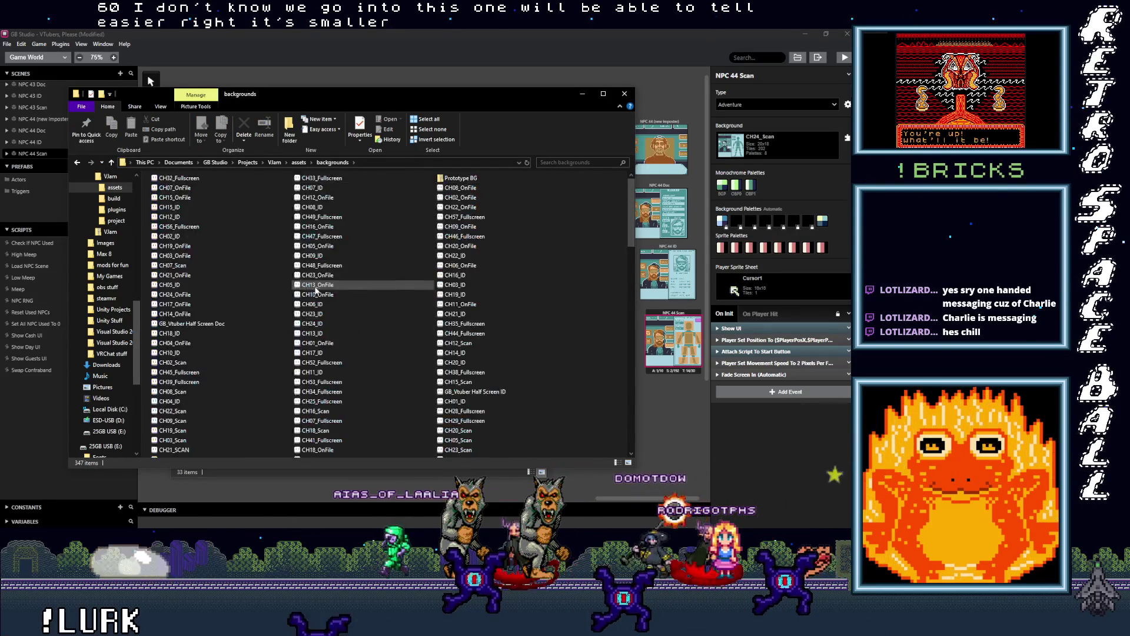
right_click(144, 249)
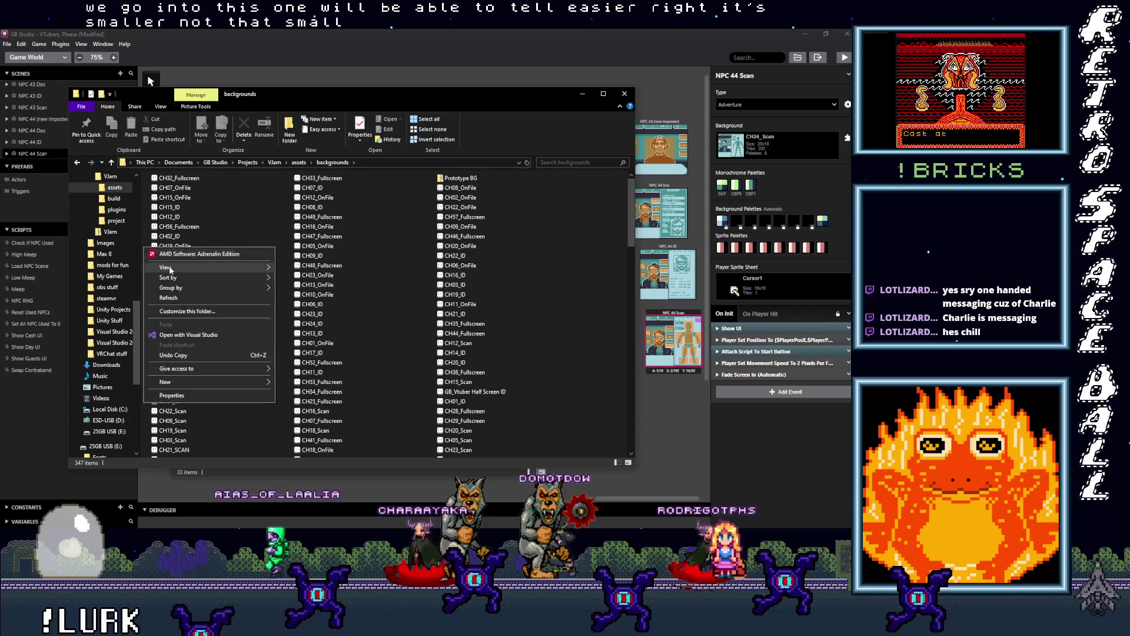
mouse_move(201, 272)
click(322, 289)
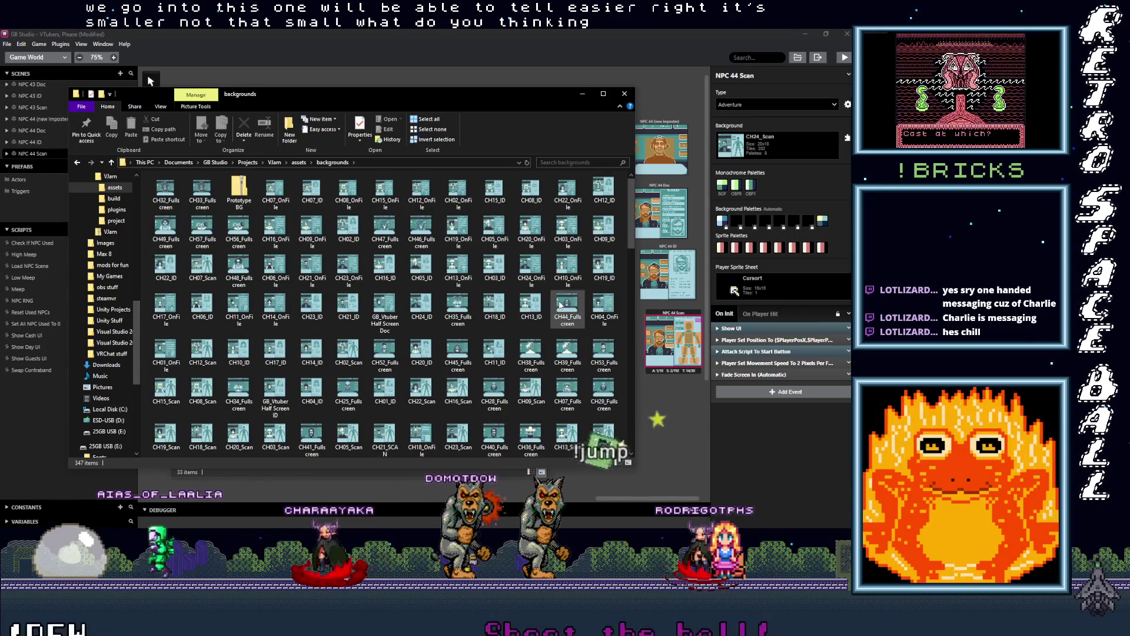
Scroll through the medium background thumbnails, then go back up to the project's assets folder.
scroll(566, 308, down, 5)
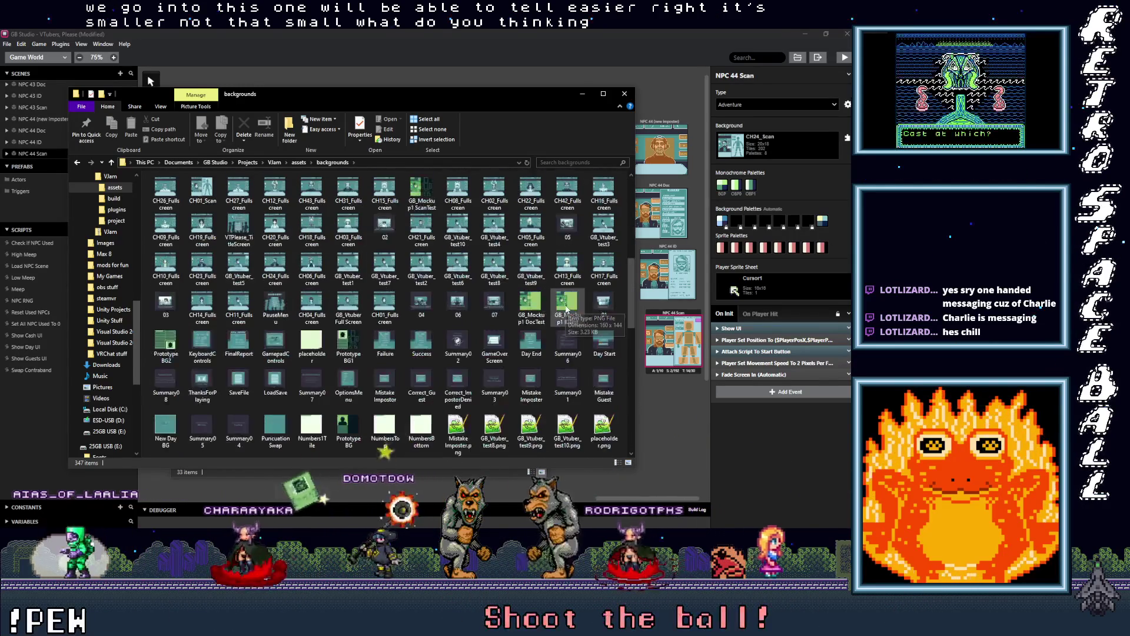
scroll(566, 307, down, 5)
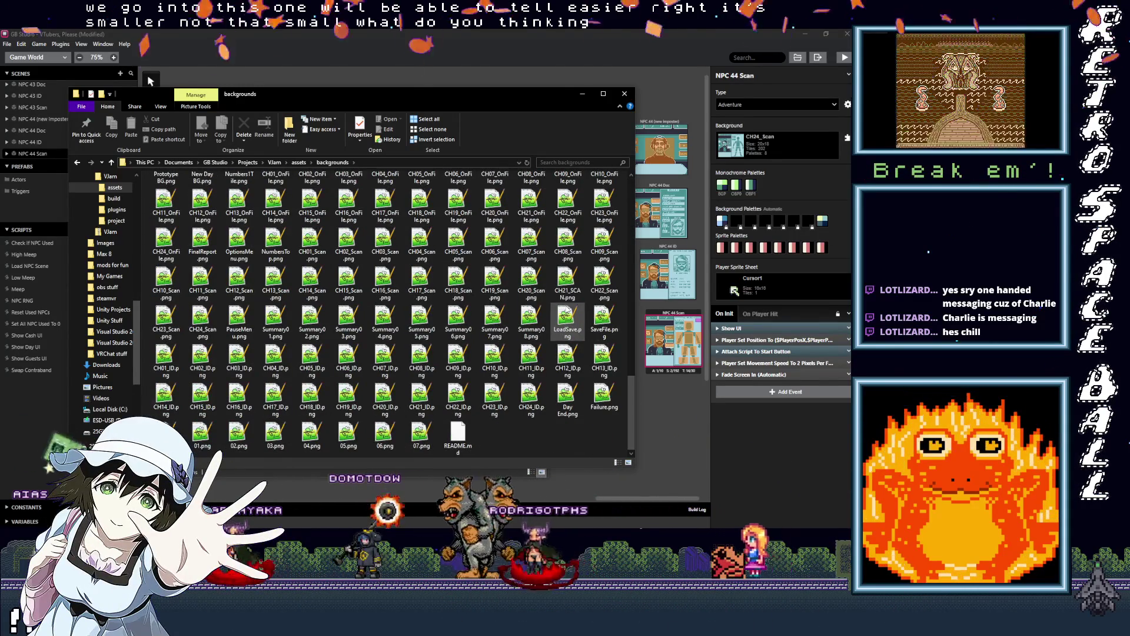
drag(634, 412, 646, 298)
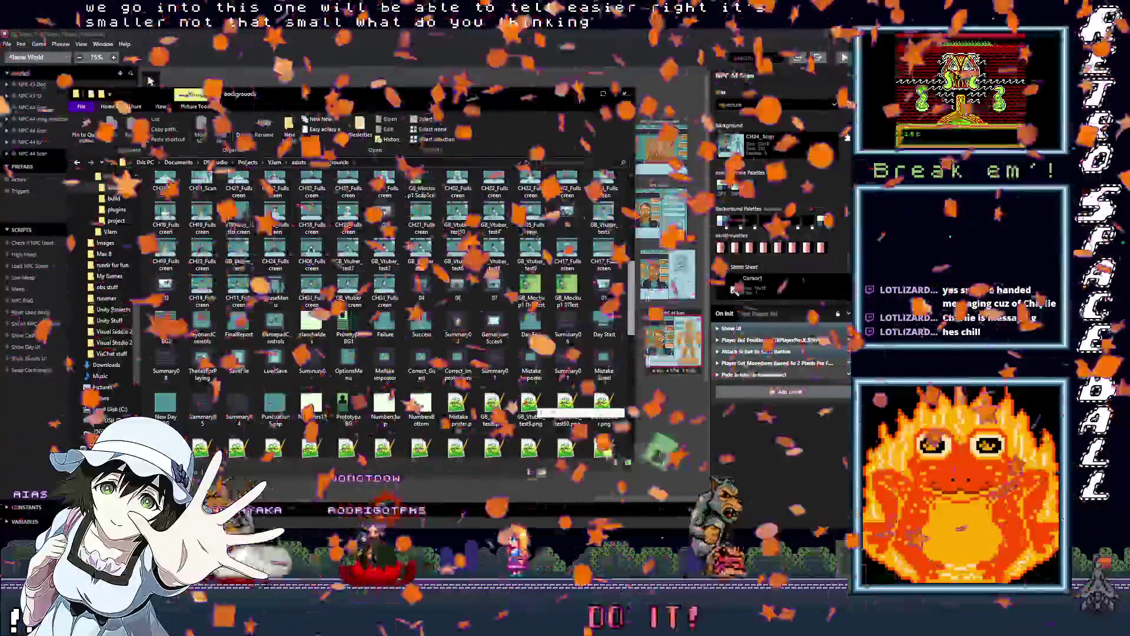
scroll(388, 312, up, 10)
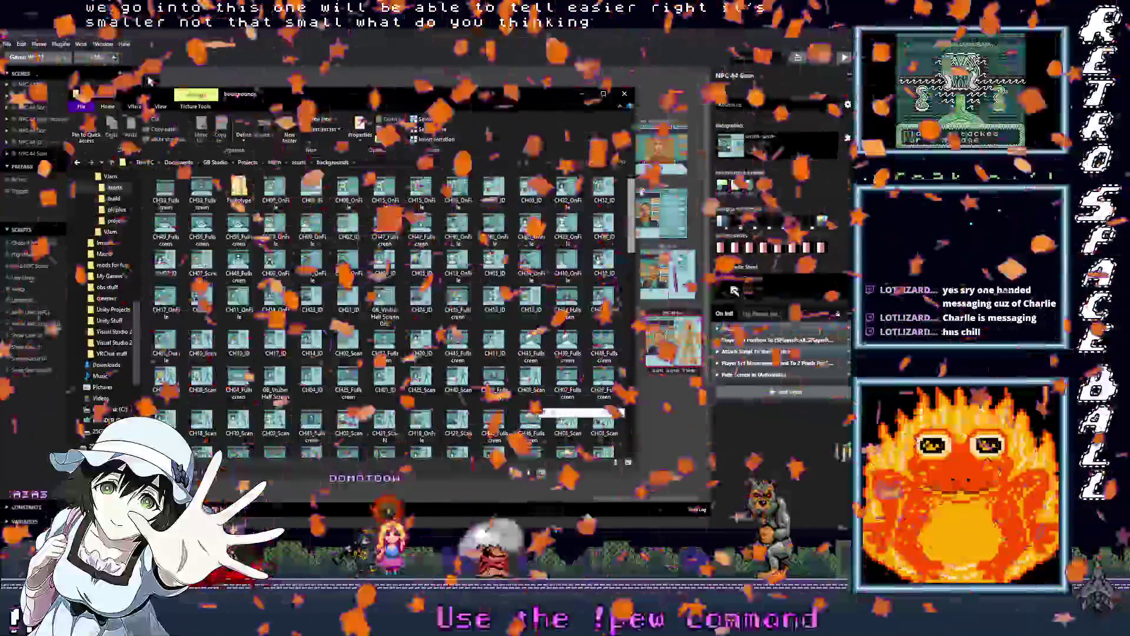
scroll(388, 312, down, 5)
scroll(388, 311, down, 5)
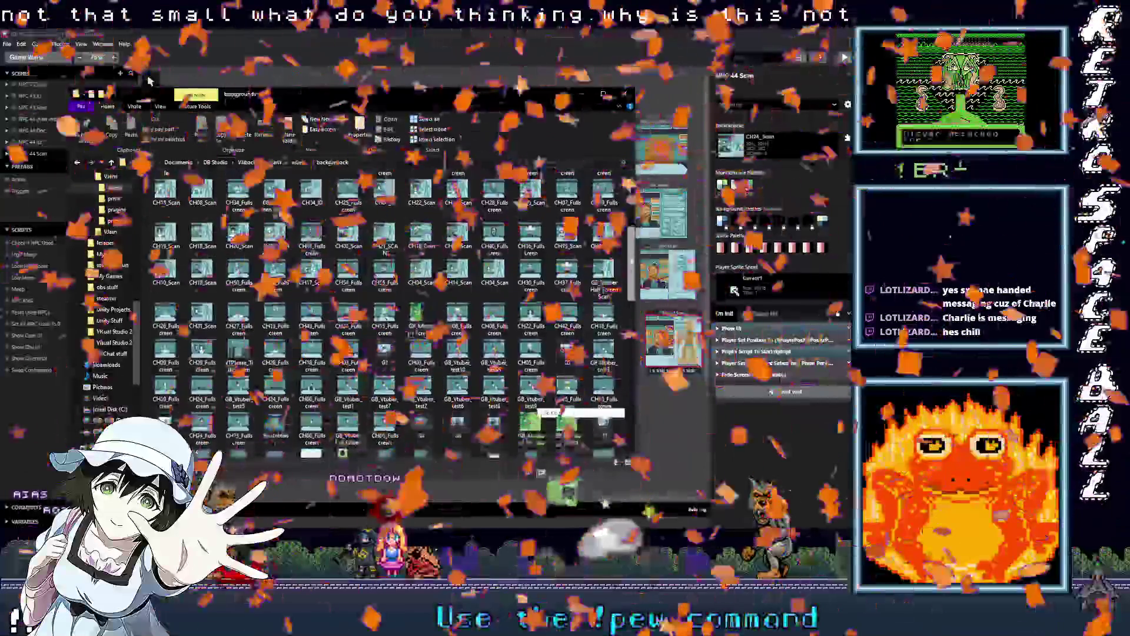
scroll(388, 312, down, 10)
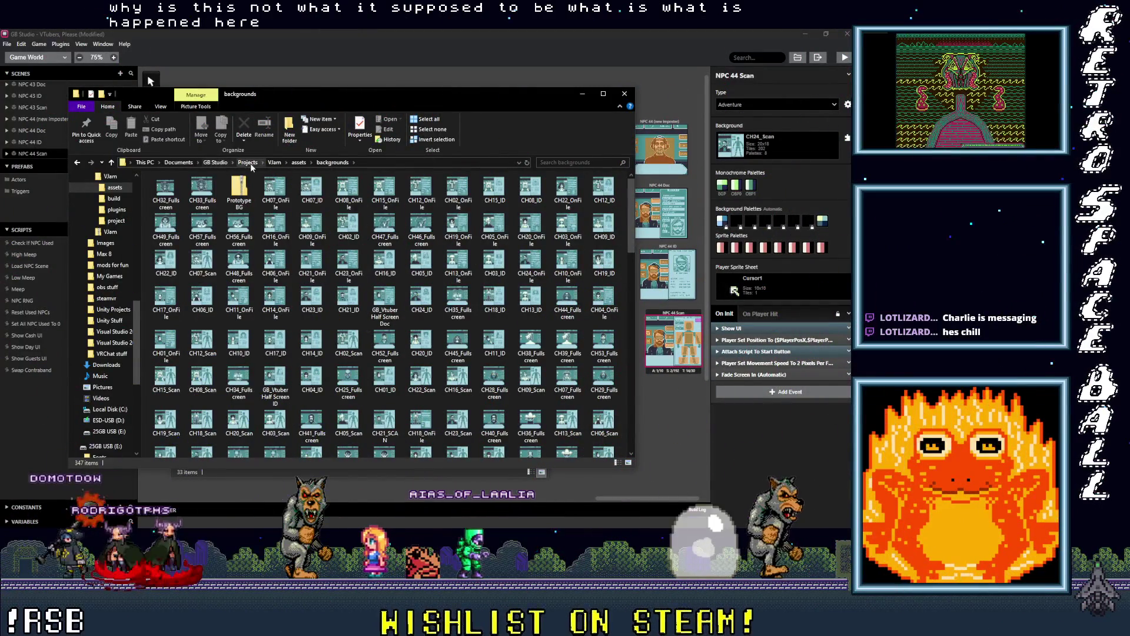
click(798, 58)
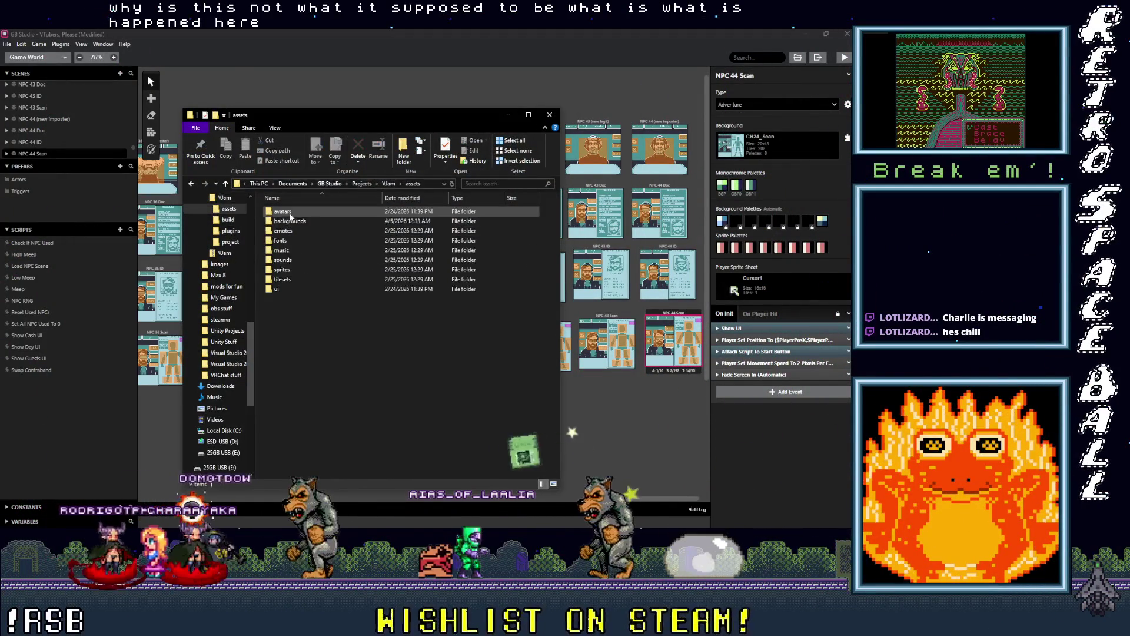
Reopen the backgrounds folder and display its images as medium icons.
double_click(290, 221)
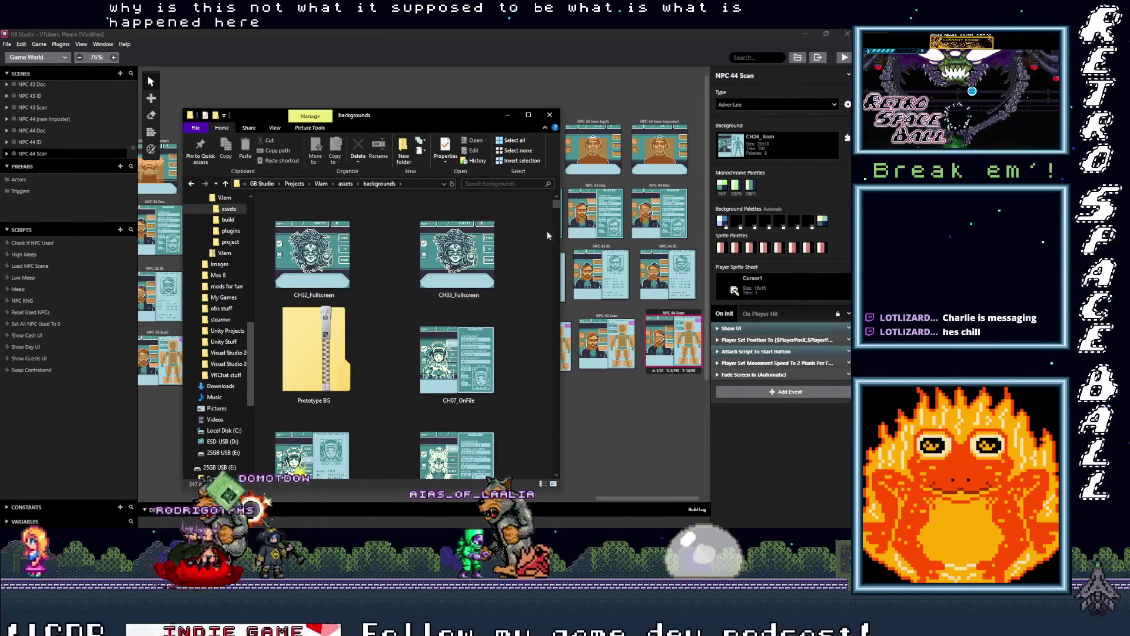
mouse_move(557, 209)
mouse_down()
mouse_move(569, 324)
mouse_move(532, 362)
mouse_up()
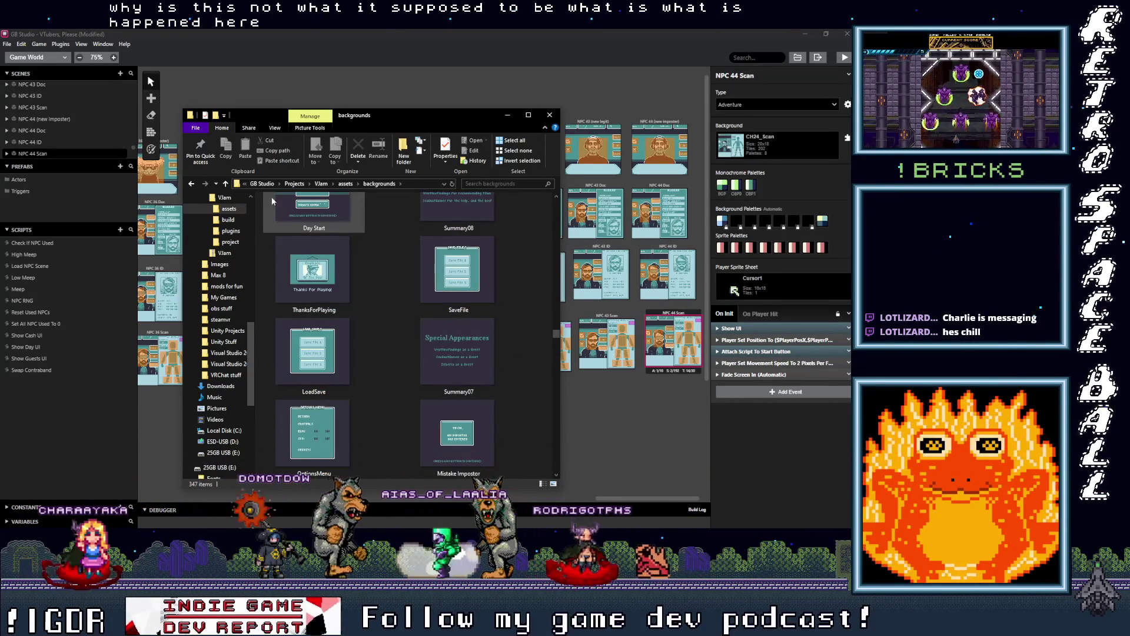
click(226, 184)
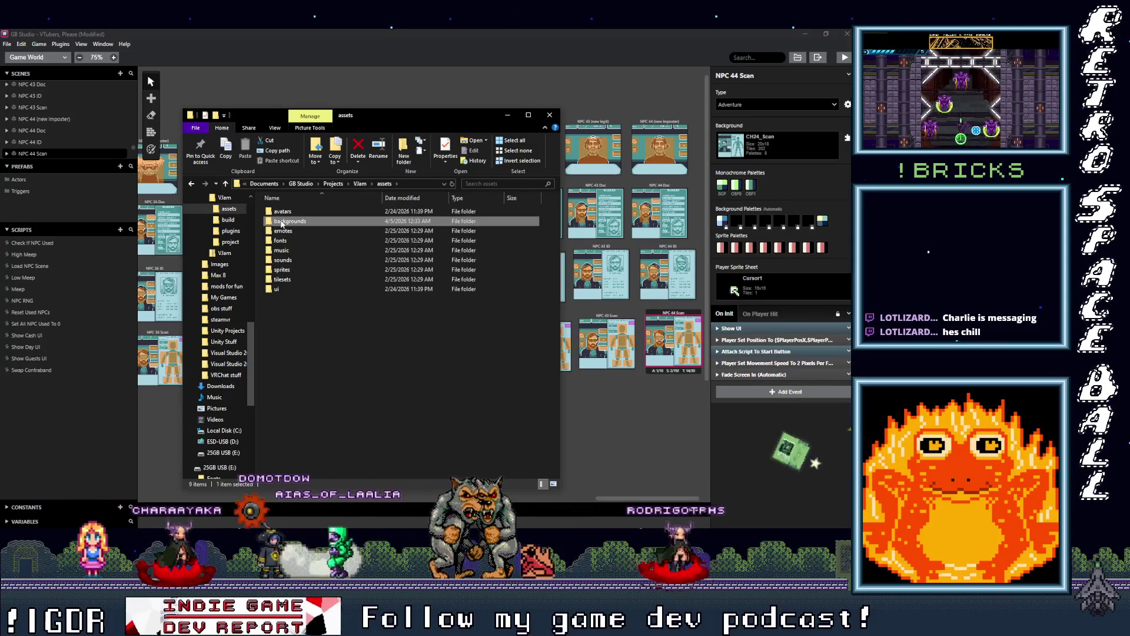
double_click(281, 223)
right_click(260, 235)
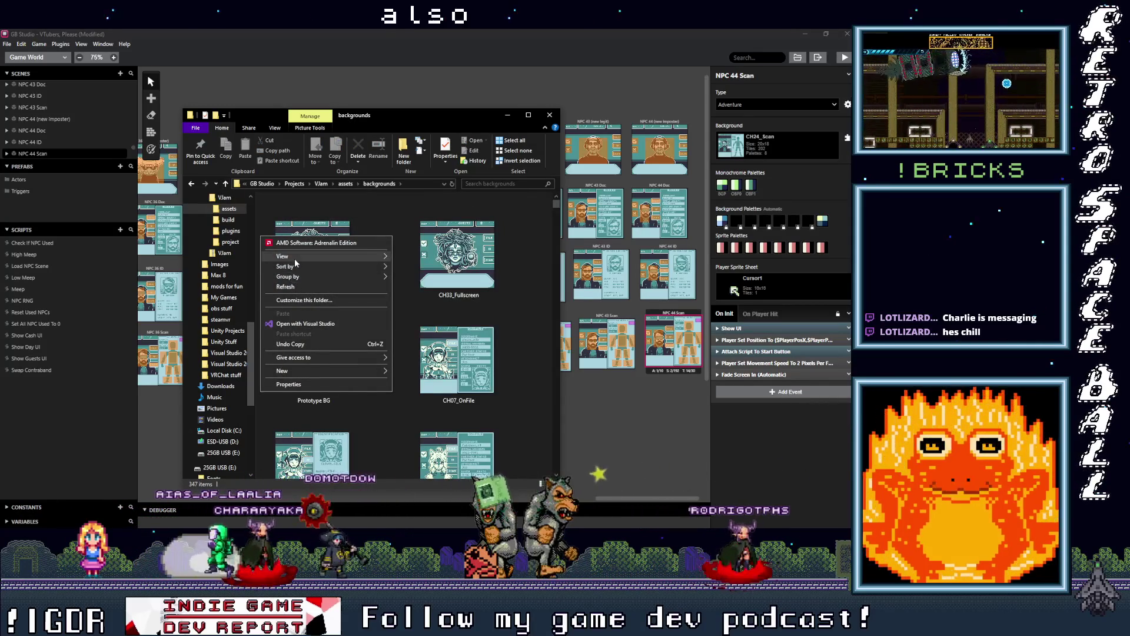
mouse_move(294, 259)
click(471, 283)
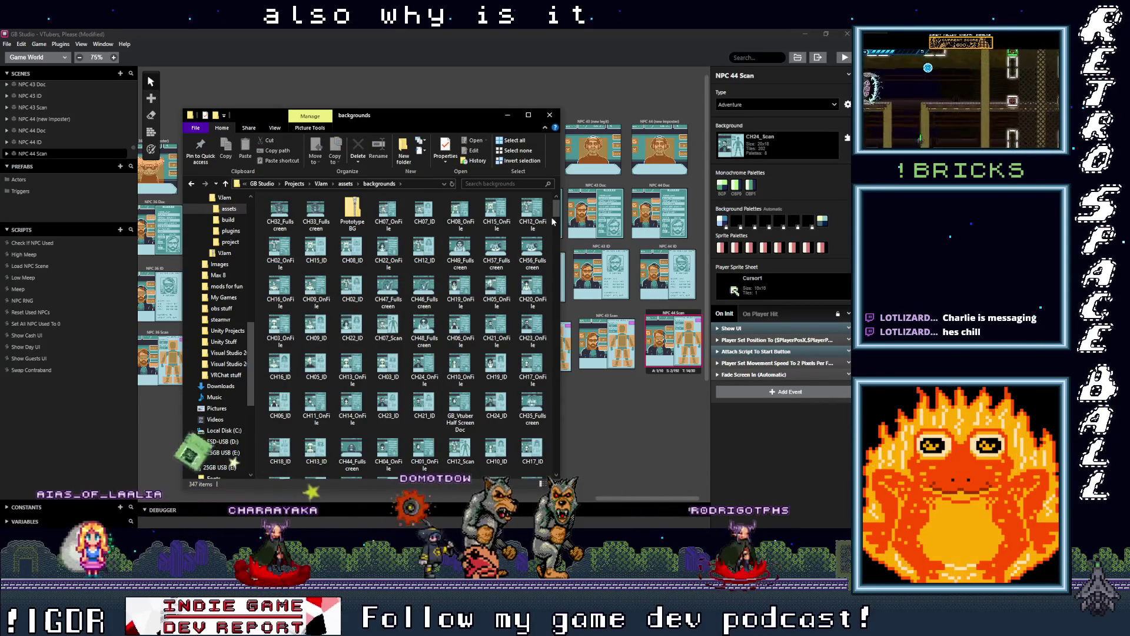
Scroll through the 347 medium background thumbnails.
drag(556, 216, 553, 297)
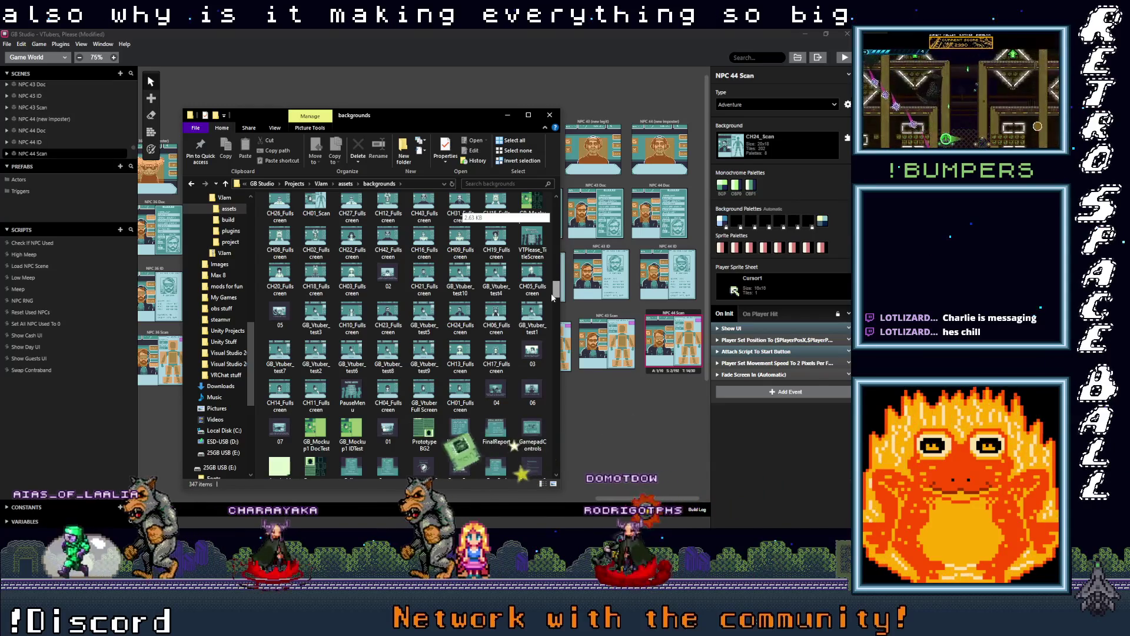
mouse_move(553, 298)
mouse_down()
mouse_move(554, 361)
mouse_move(543, 283)
mouse_up()
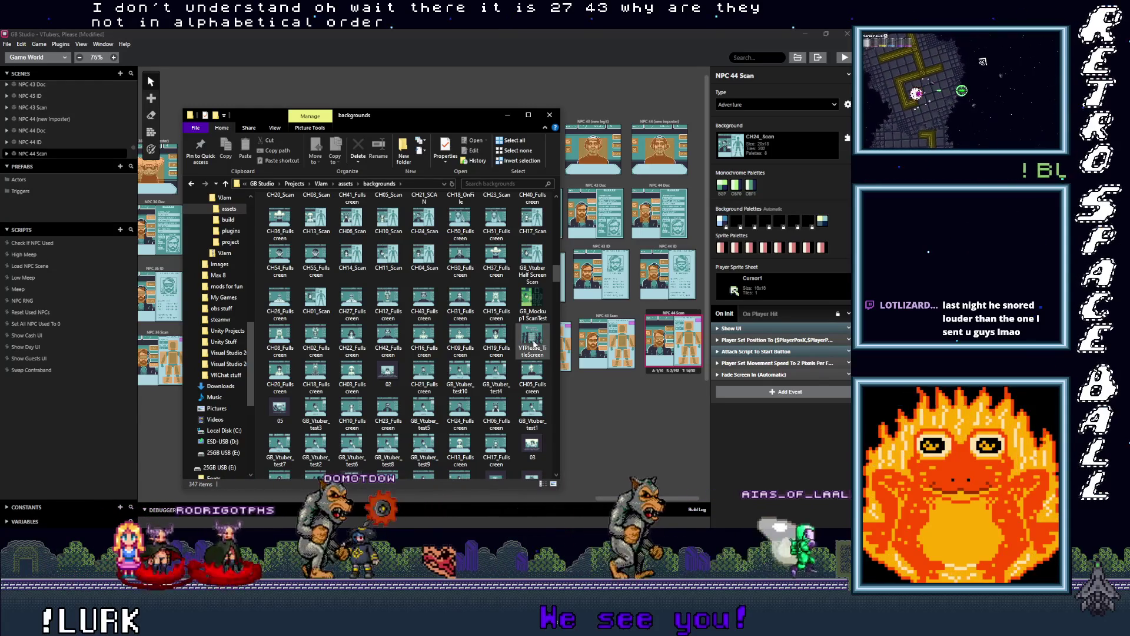
scroll(534, 344, down, 3)
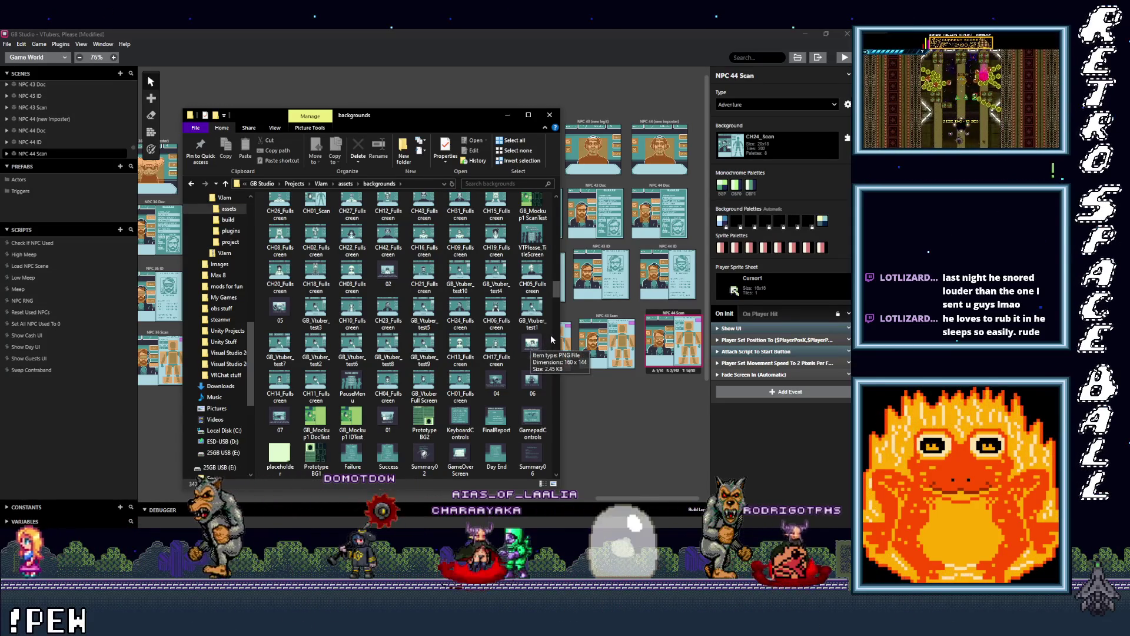
drag(556, 295, 554, 262)
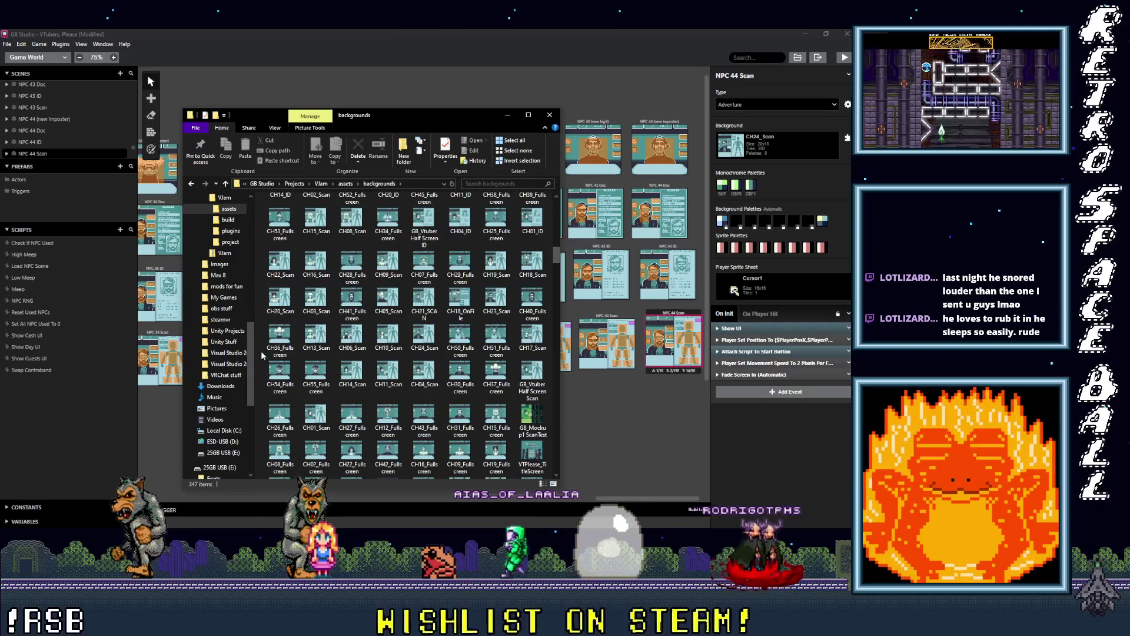
right_click(261, 352)
Sort the background images by name and browse the sorted list.
mouse_move(280, 370)
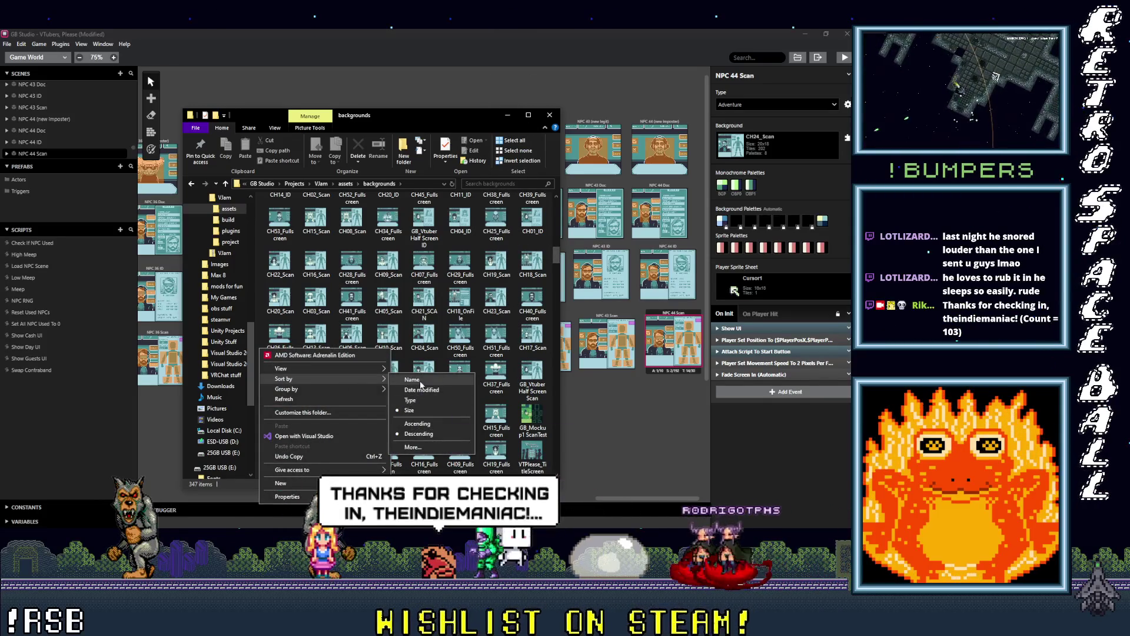
click(420, 382)
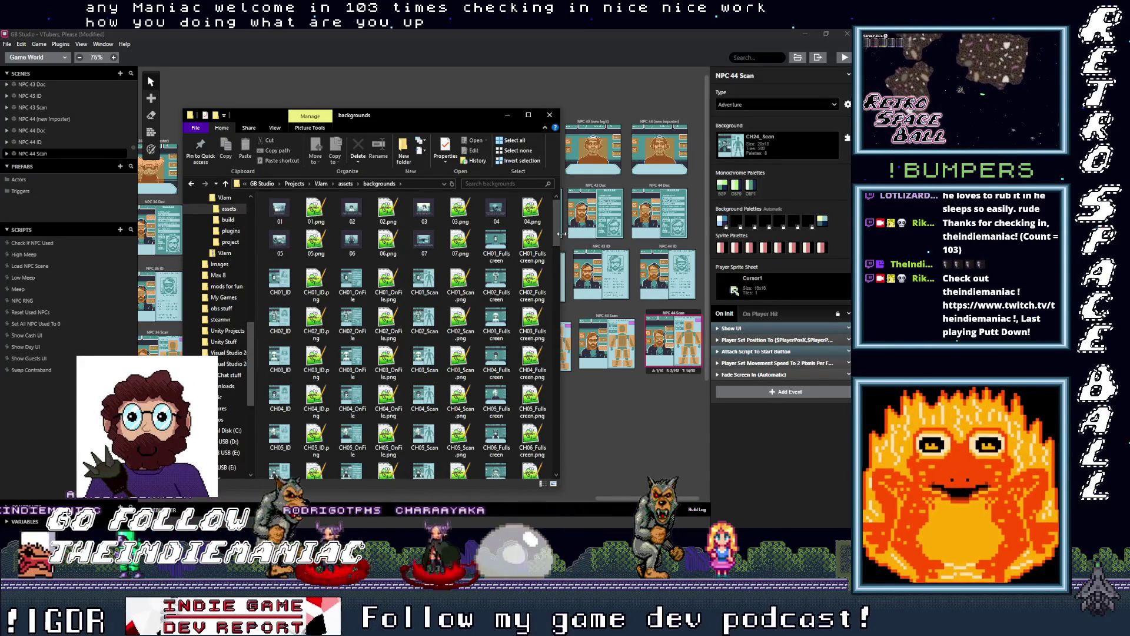
drag(557, 231, 577, 389)
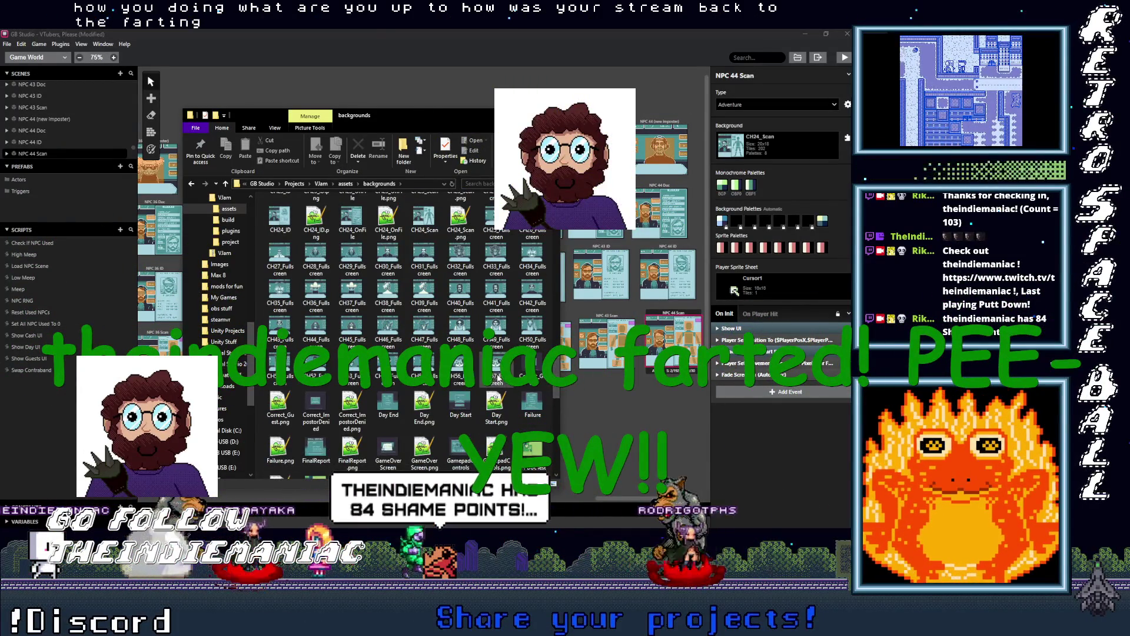
click(507, 114)
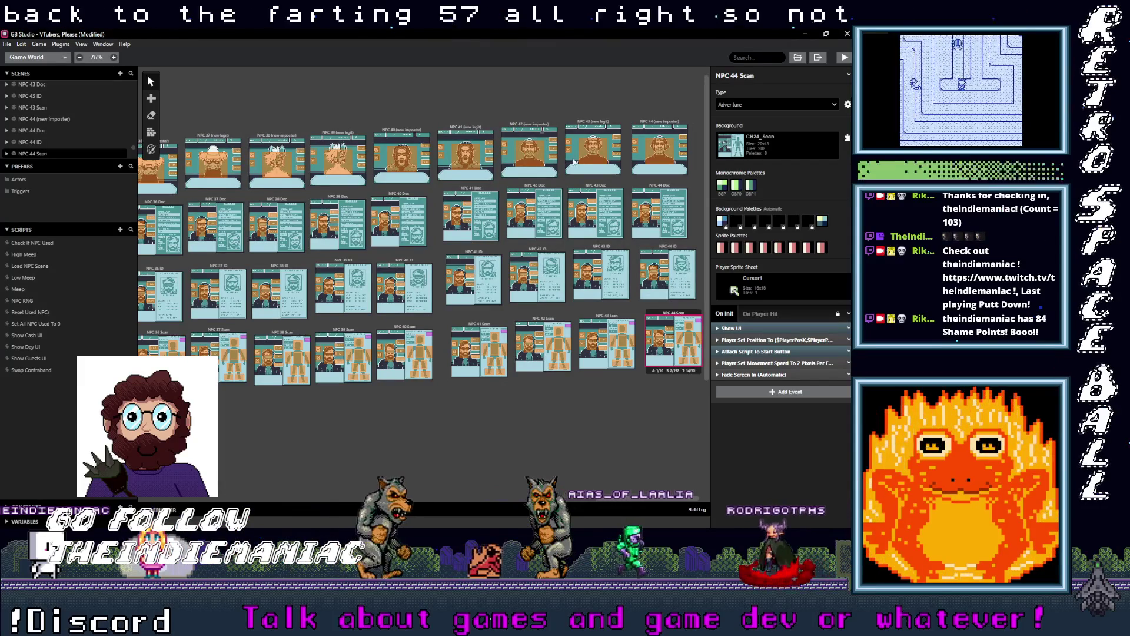
Swap the NPC 44 (new imposter) scene's background from CH42_Fullscreen to CH44_Fullscreen.
scroll(554, 169, right, 1)
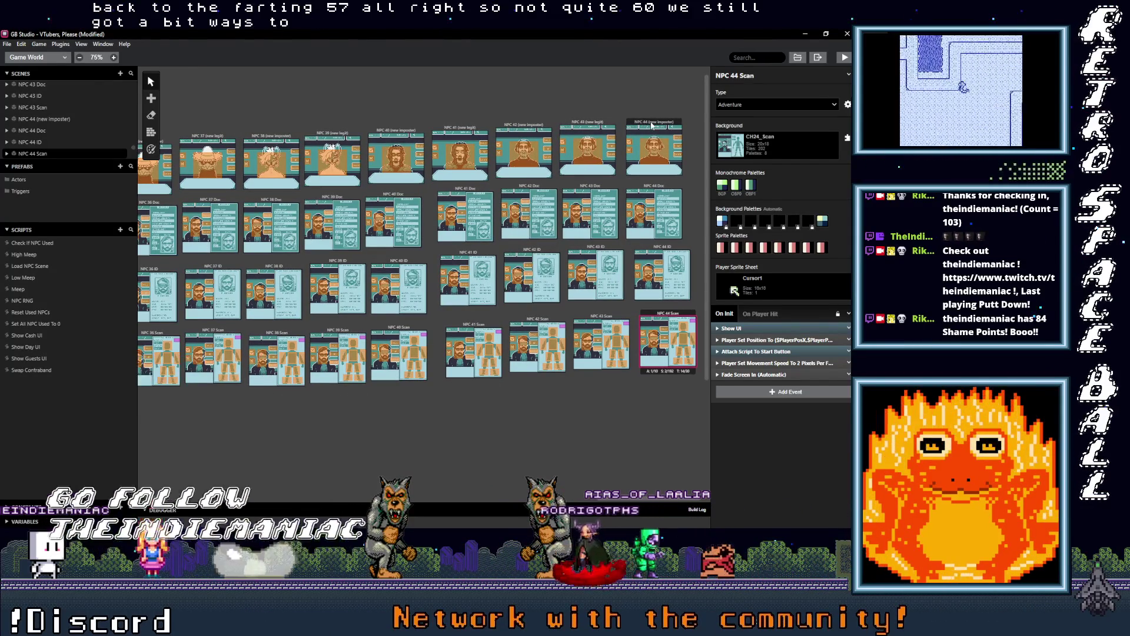
click(655, 123)
click(785, 149)
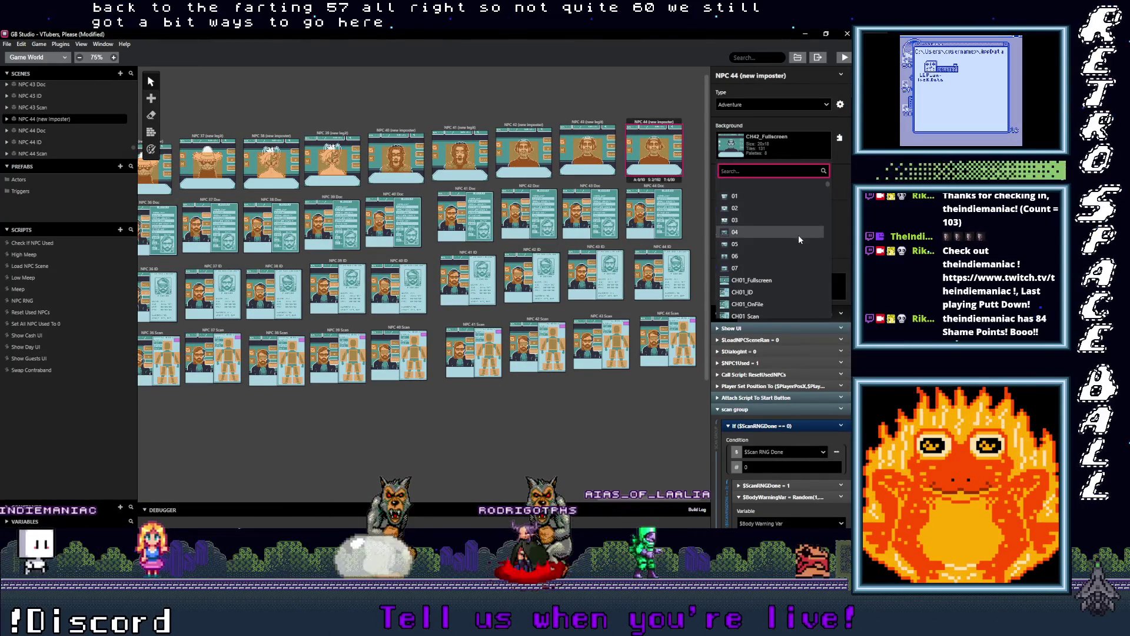
scroll(790, 245, down, 5)
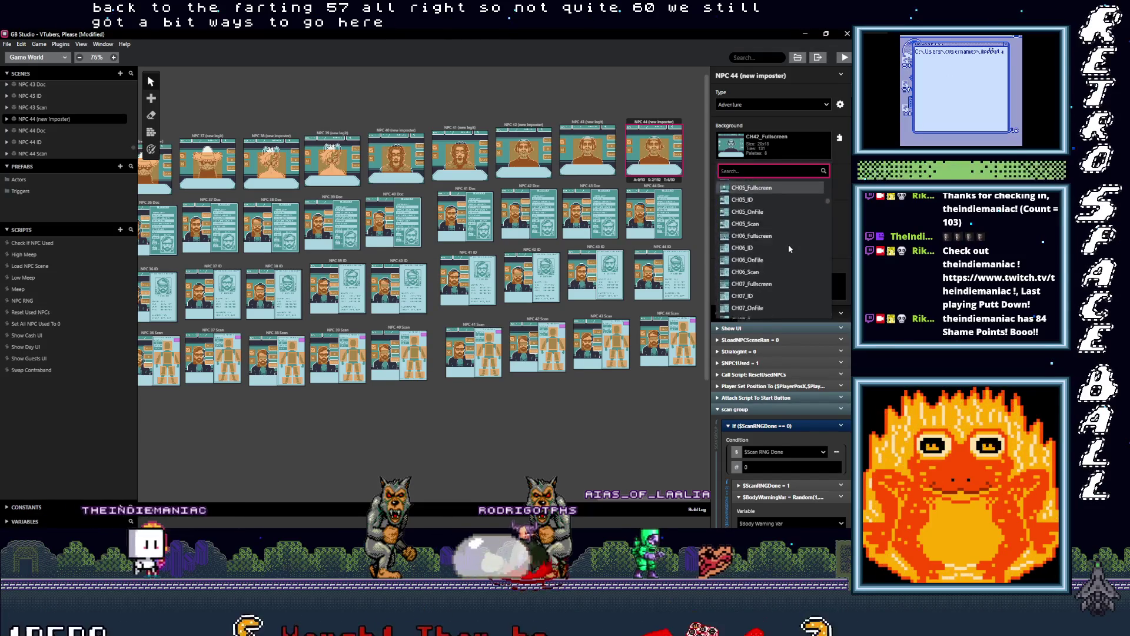
scroll(780, 245, down, 8)
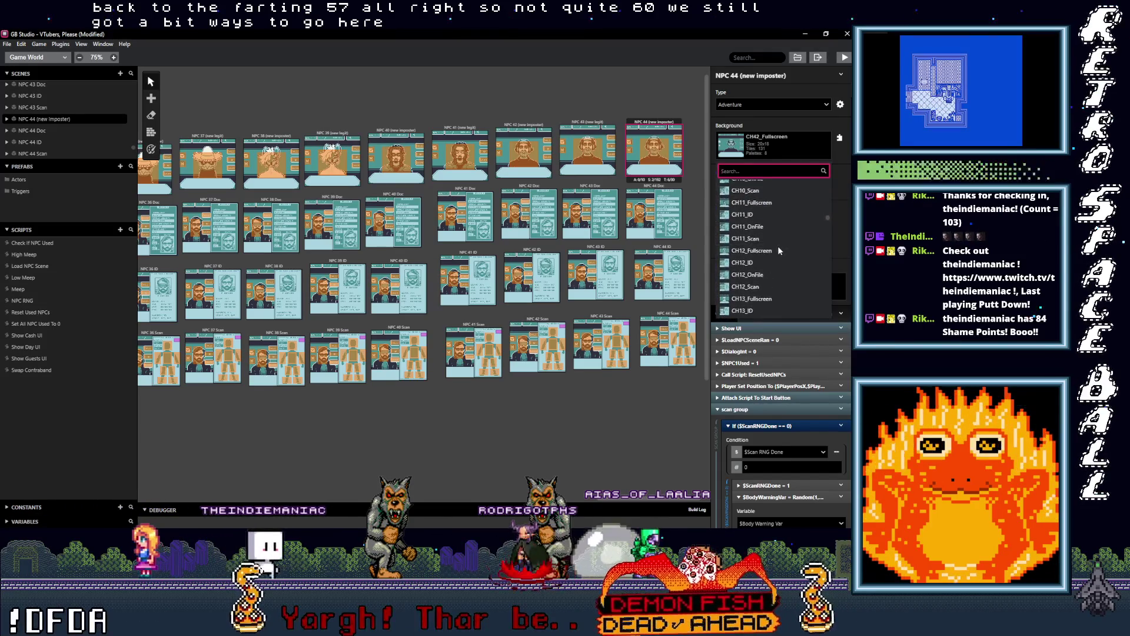
scroll(777, 247, down, 5)
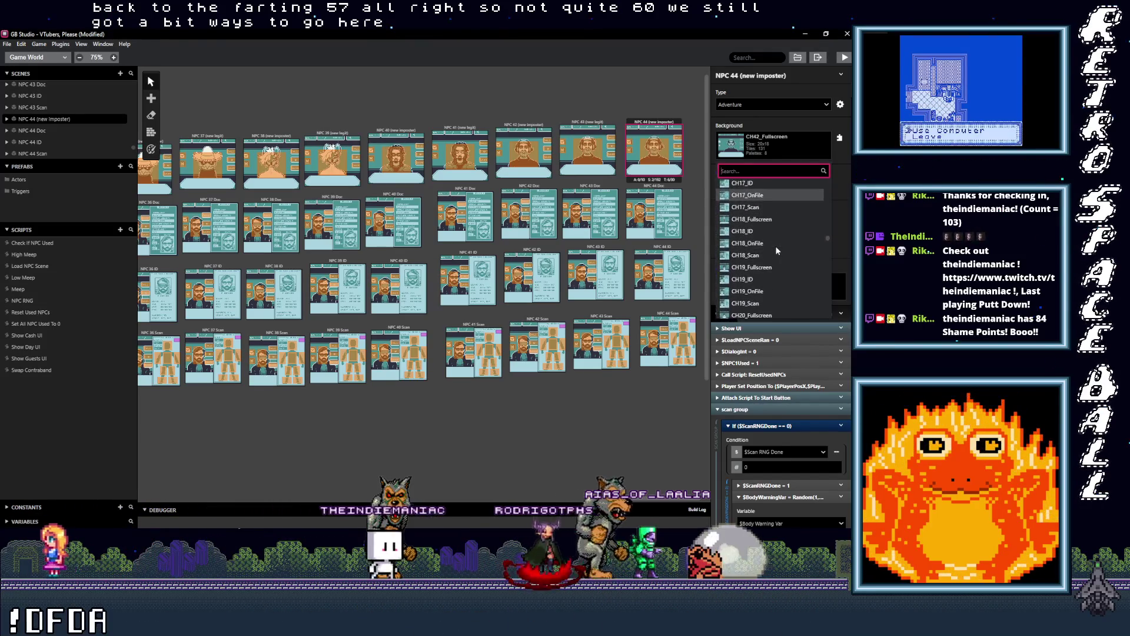
scroll(776, 249, down, 4)
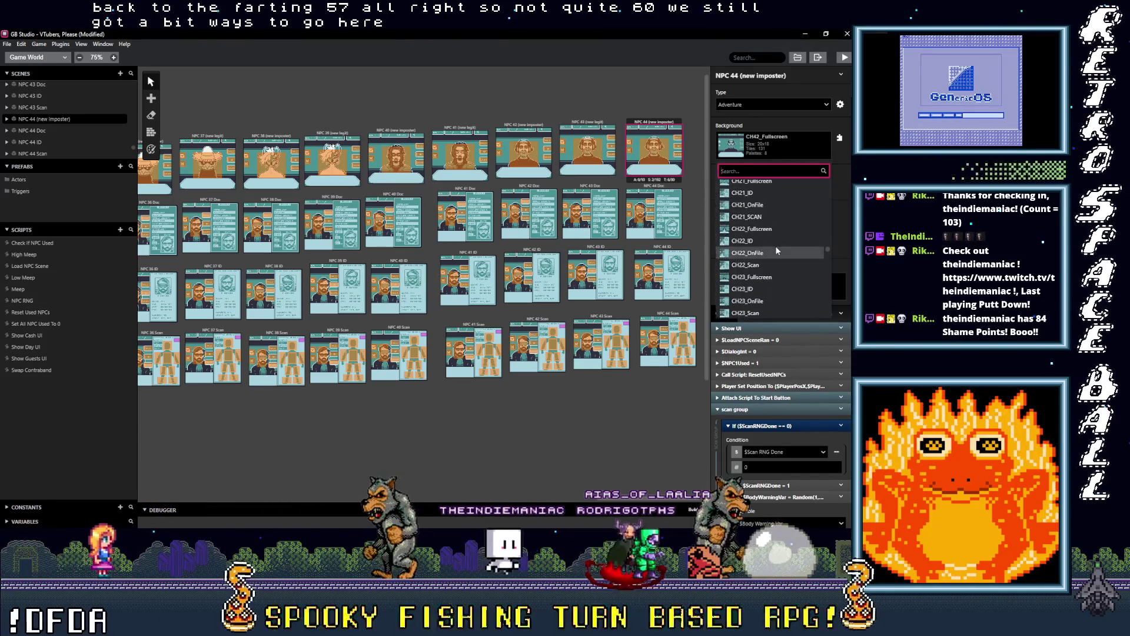
scroll(774, 246, down, 3)
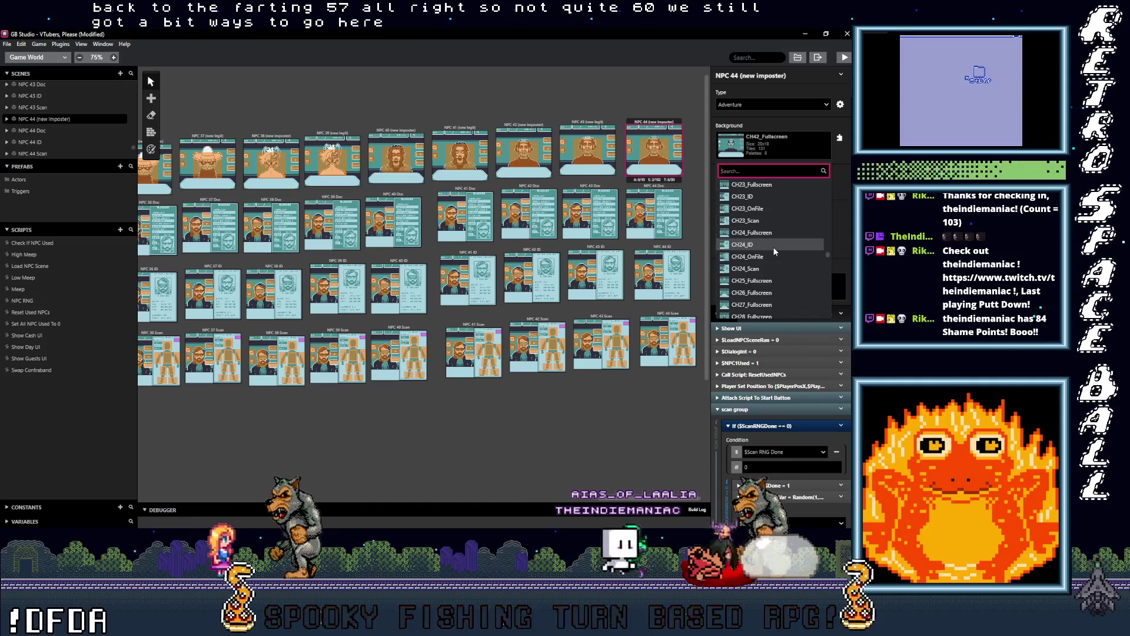
scroll(772, 246, down, 6)
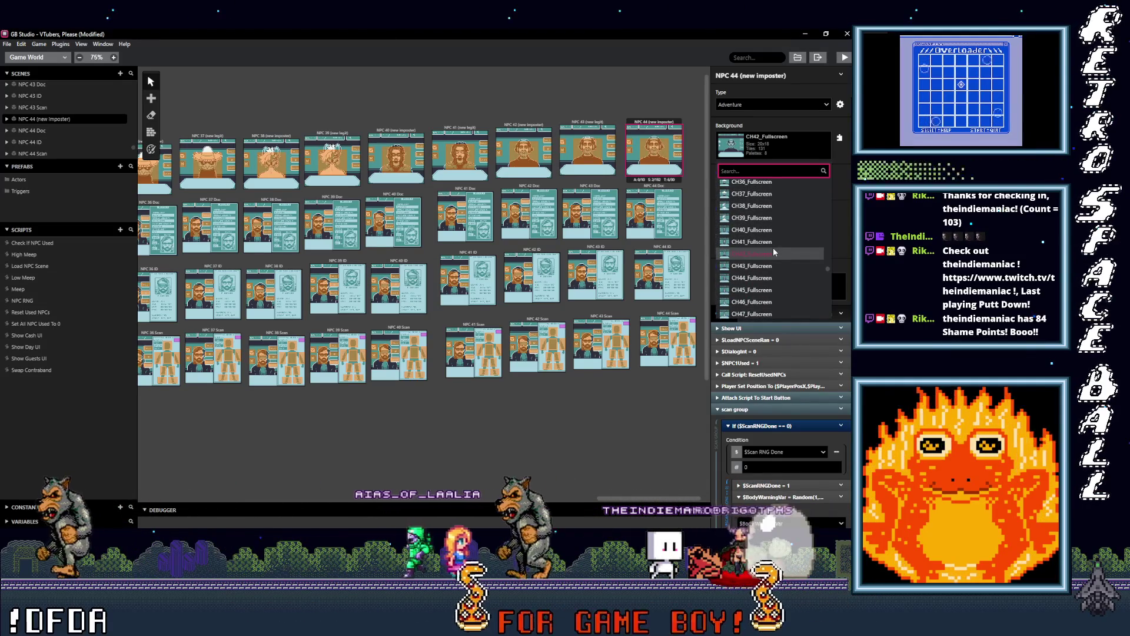
click(753, 277)
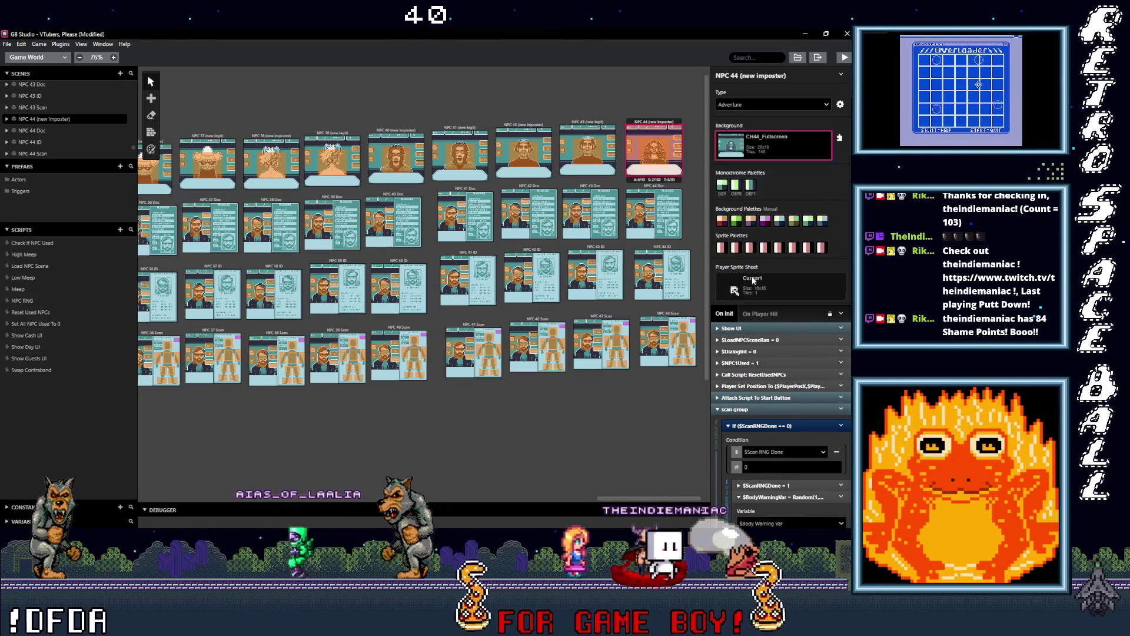
Switch NPC 44 (new imposter)'s background palettes from Manual to Automatic.
key(5)
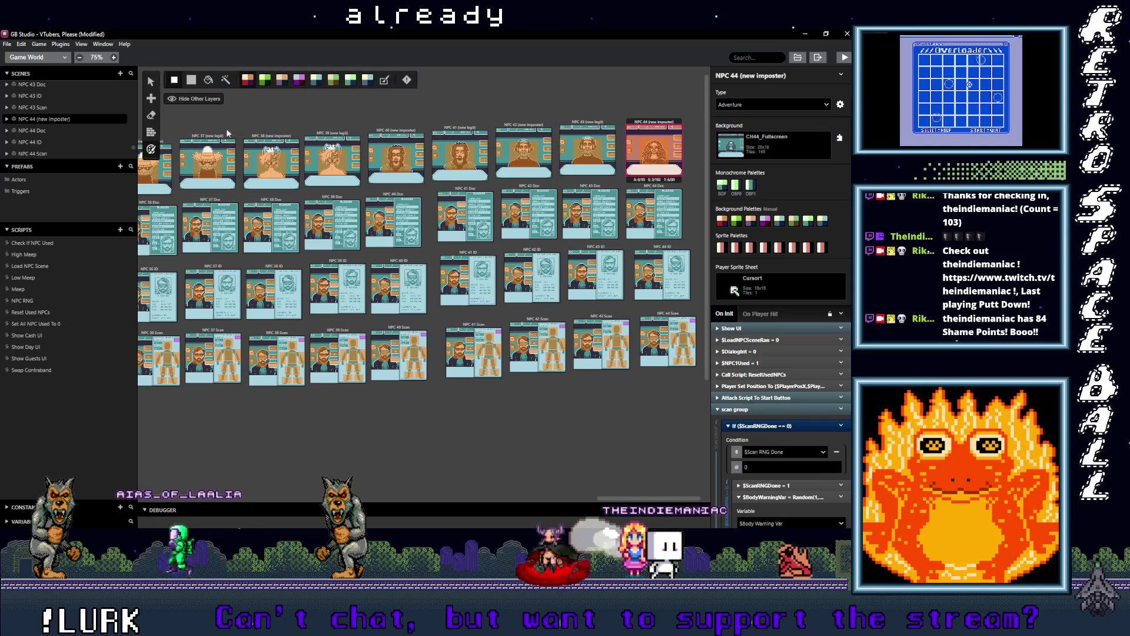
click(383, 81)
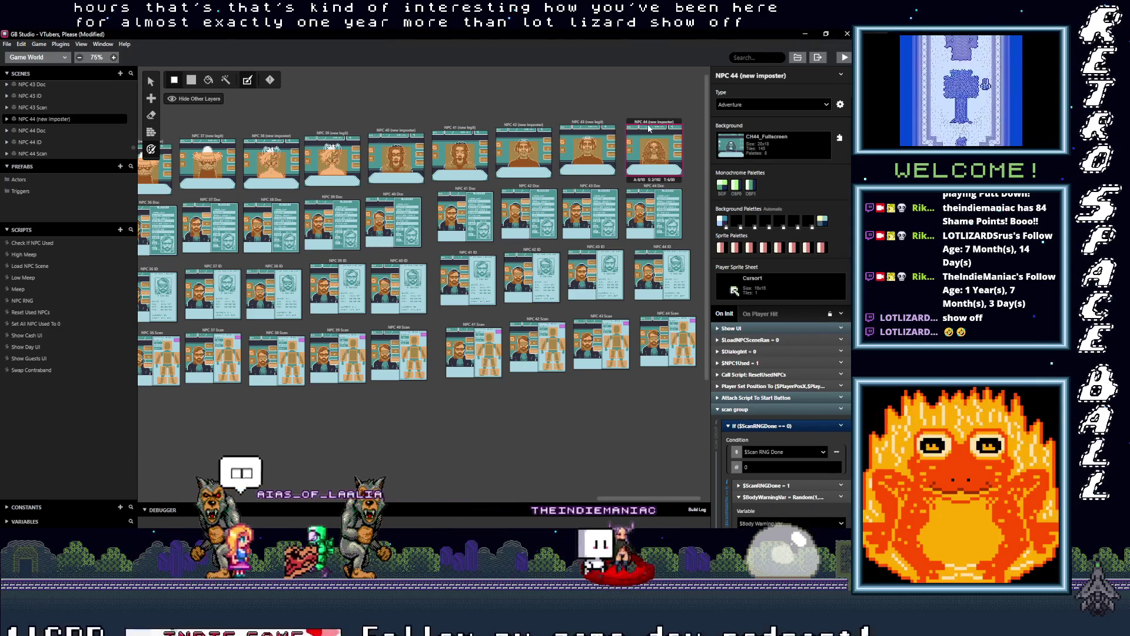
click(594, 123)
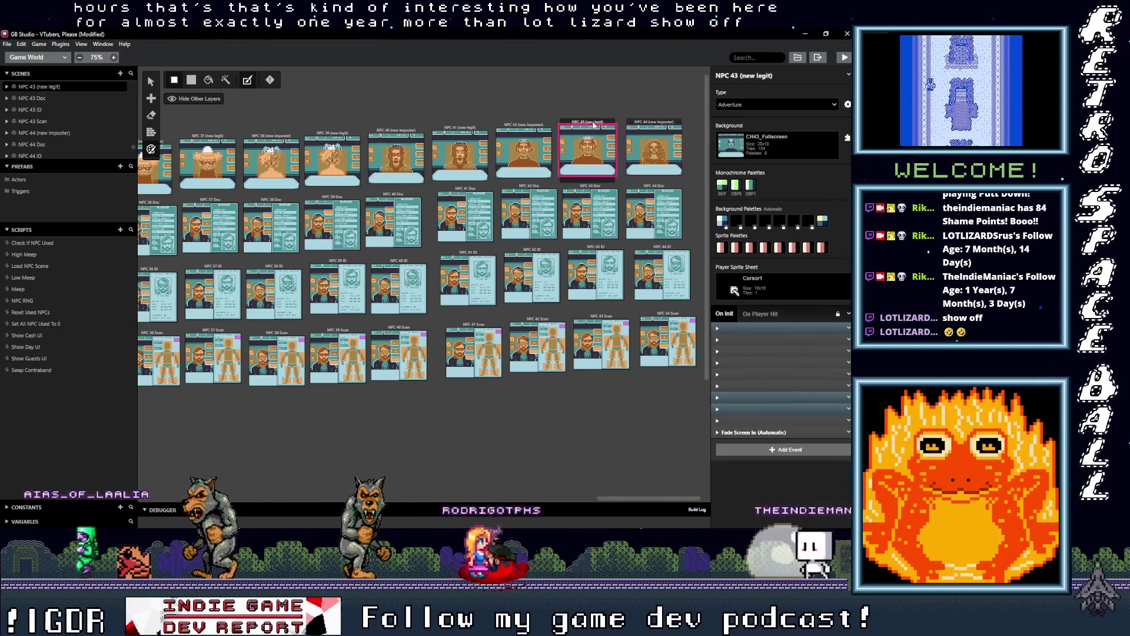
Duplicate the NPC 43 (new legit) and NPC 43 Doc scenes at the ends of their rows.
key(v)
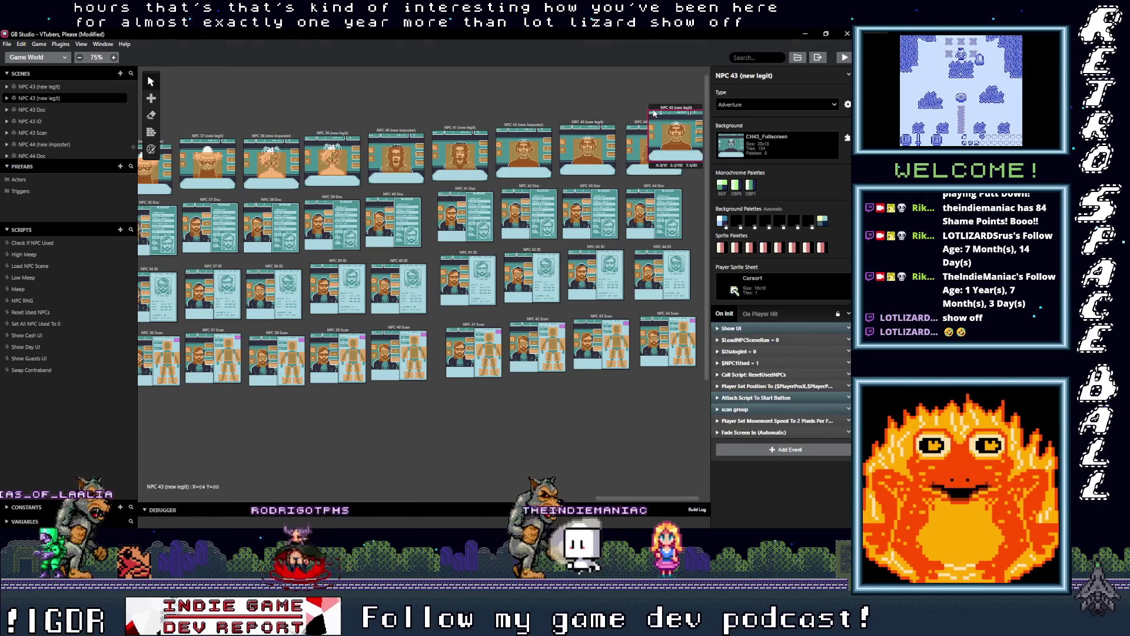
key(ctrl+v)
drag(659, 109, 695, 123)
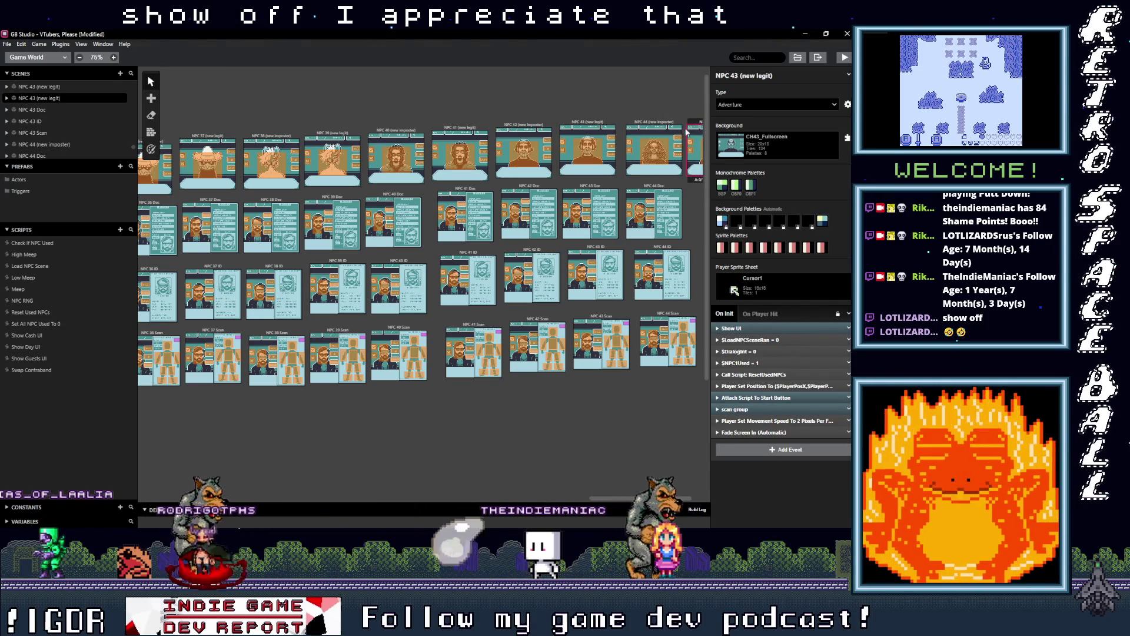
drag(638, 497, 708, 493)
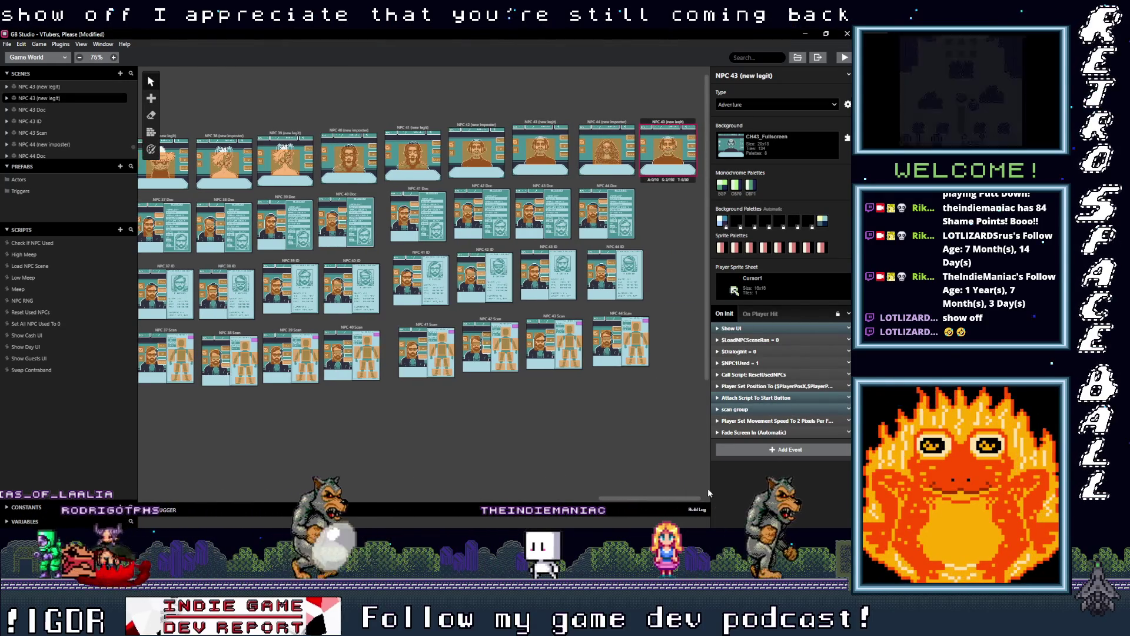
click(551, 200)
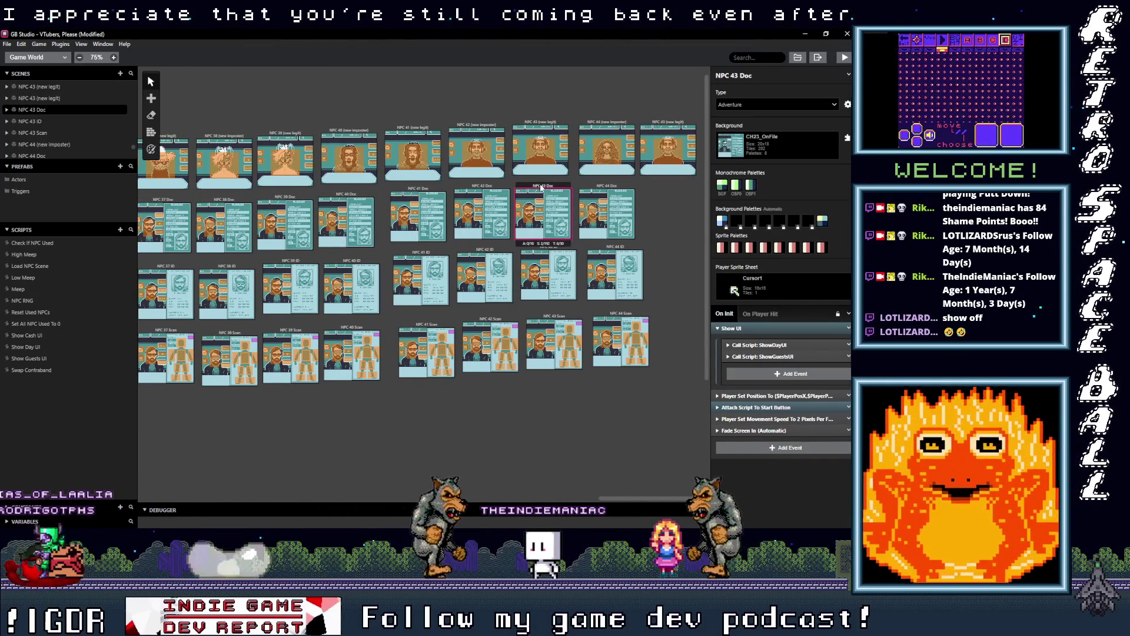
click(651, 176)
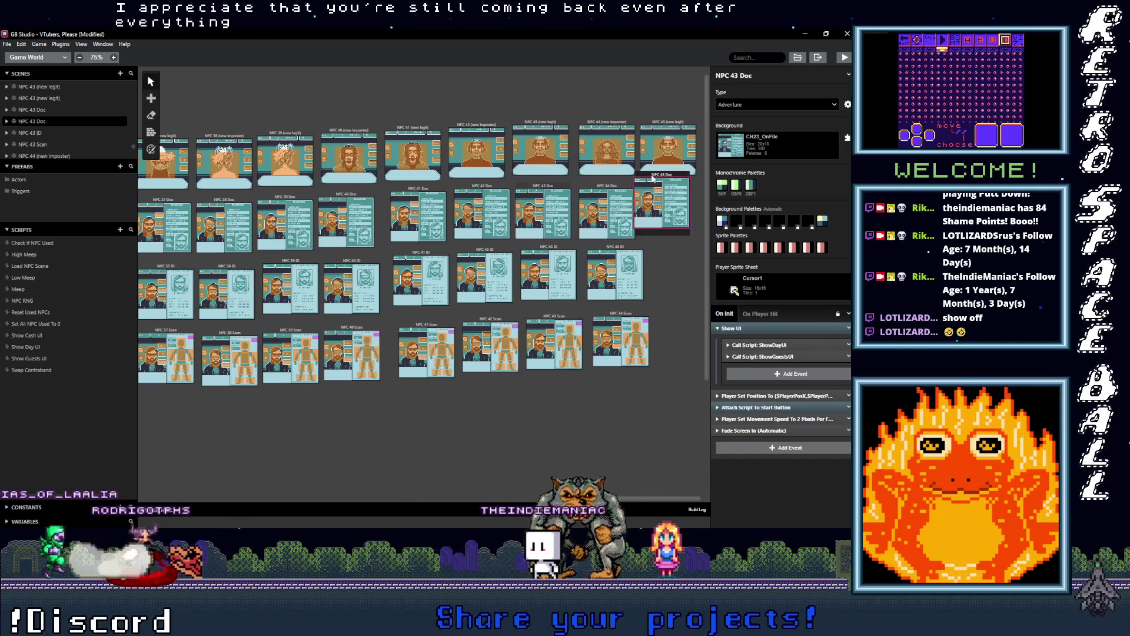
drag(664, 170, 675, 182)
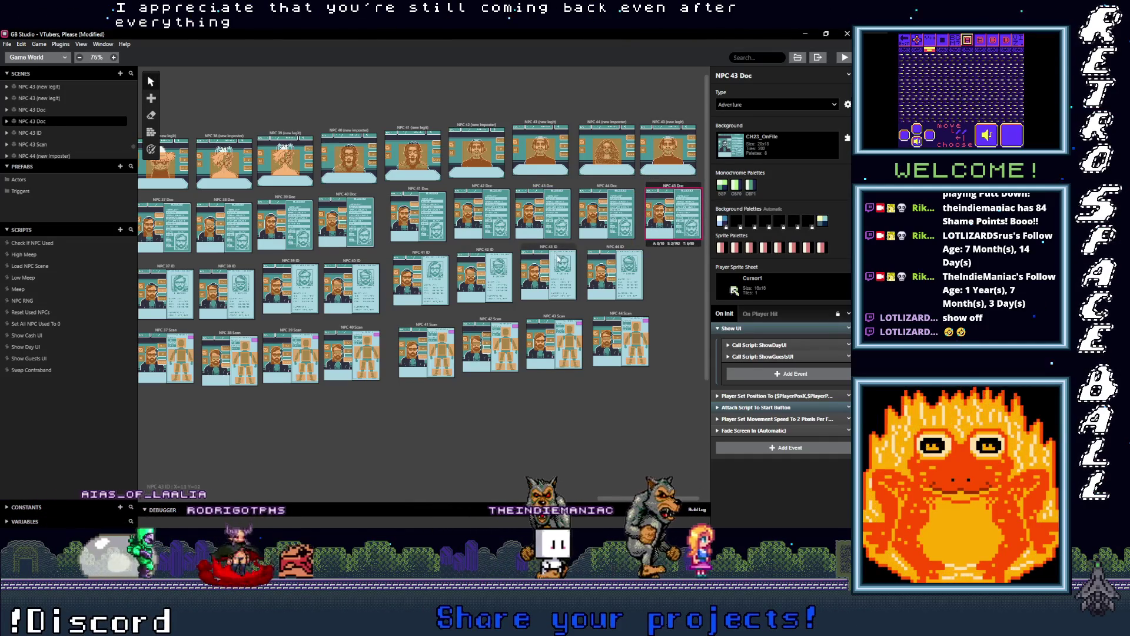
Copy the NPC 43 ID and NPC 43 Scan scenes to the ends of their rows.
click(552, 248)
key(ctrl+c)
key(ctrl+v)
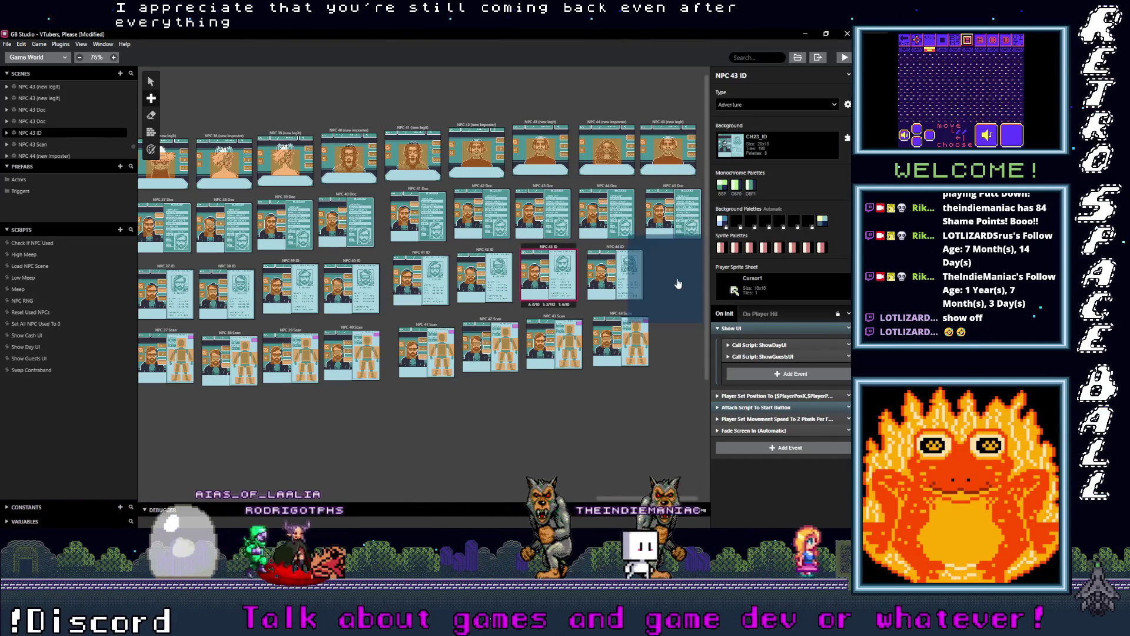
click(662, 245)
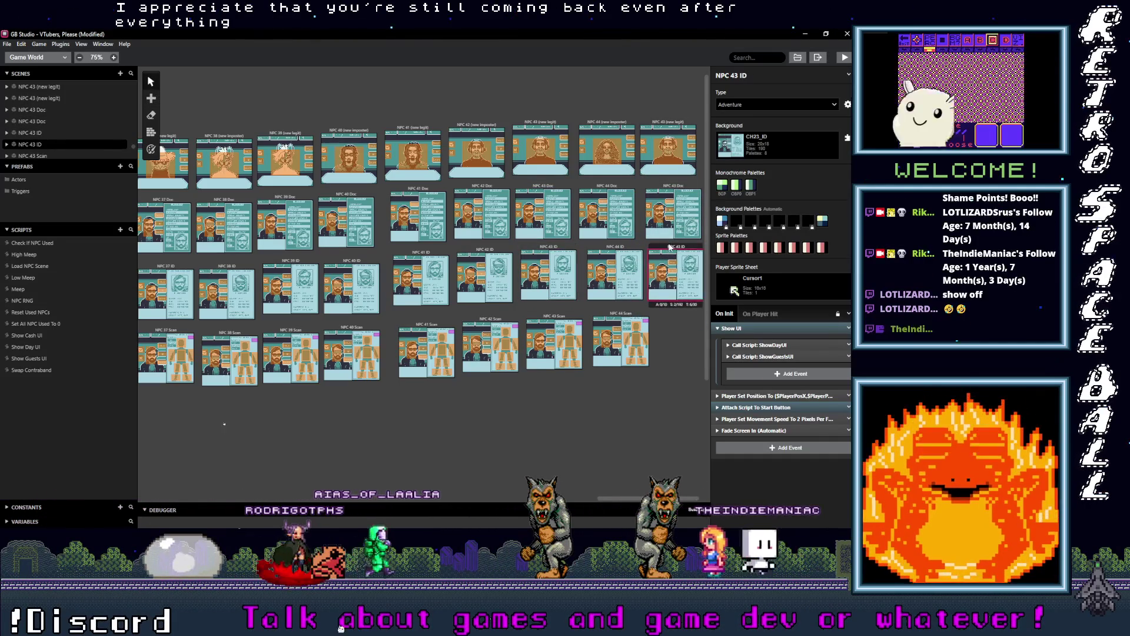
click(553, 344)
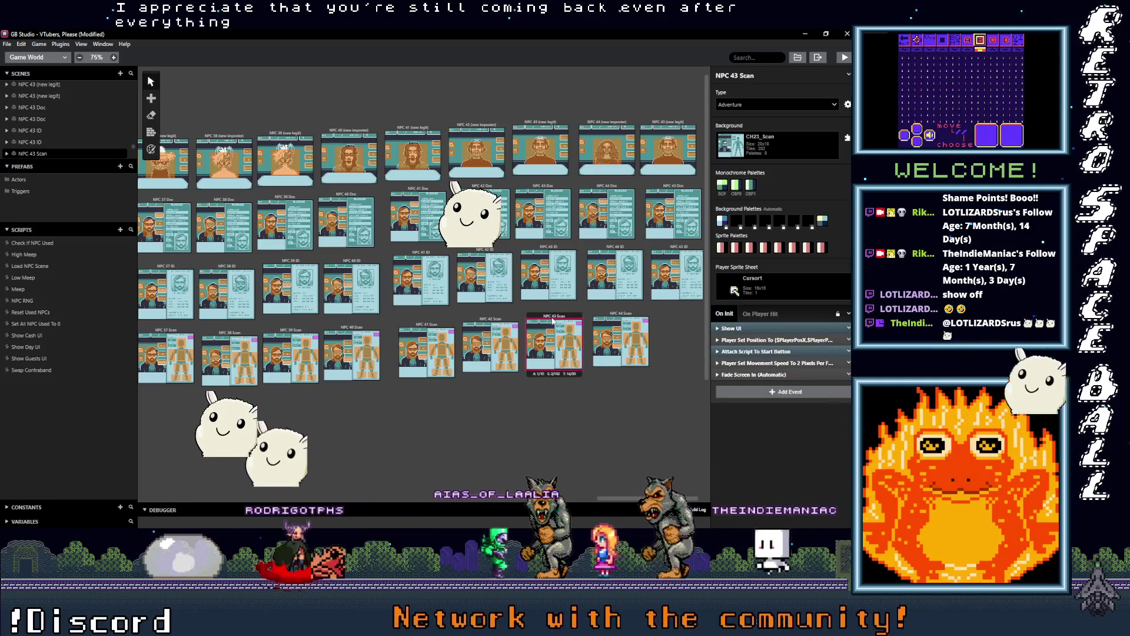
key(ctrl+c)
key(ctrl+v)
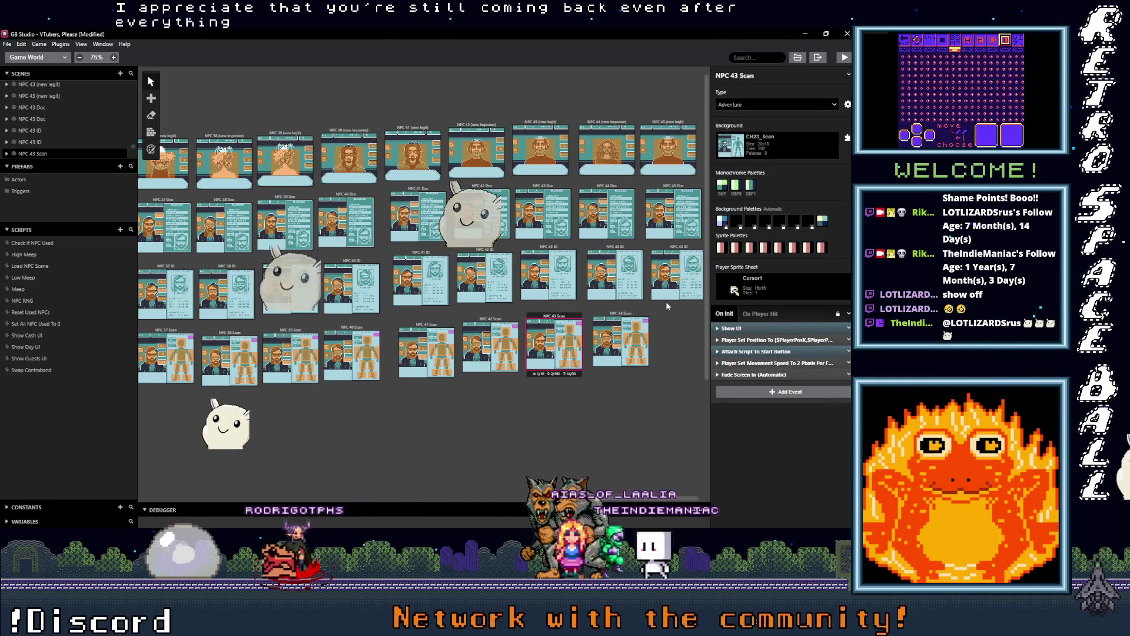
click(662, 304)
drag(662, 308, 674, 317)
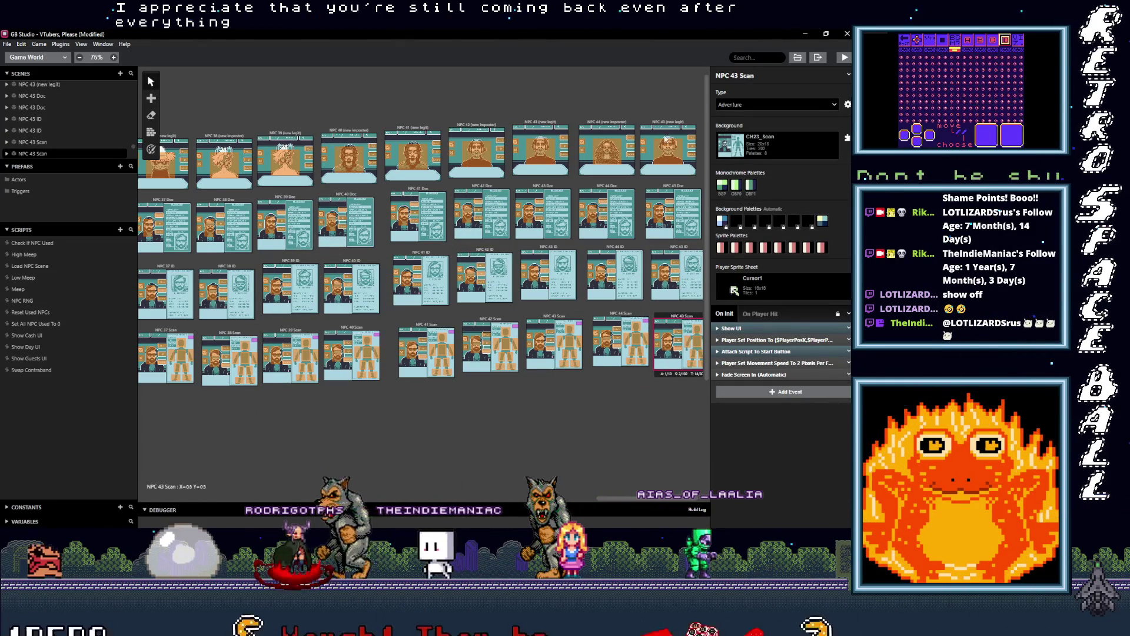
click(671, 125)
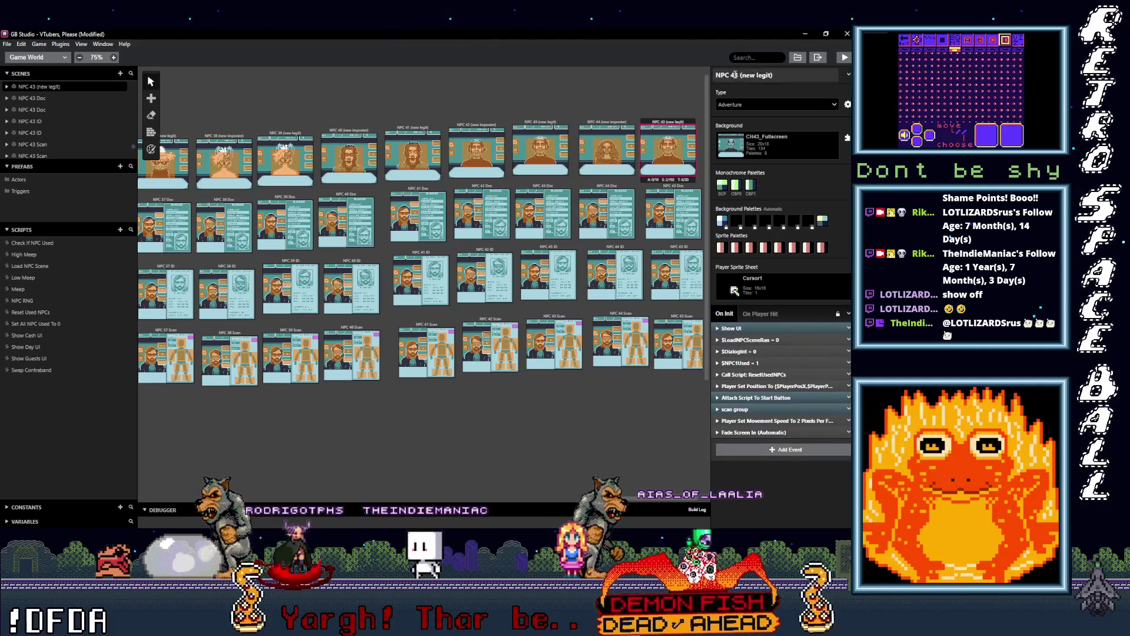
Rename the copied scenes to NPC 44 Doc, NPC 44 ID and NPC 44 Scan, then launch Epic Games Launcher.
text(4)
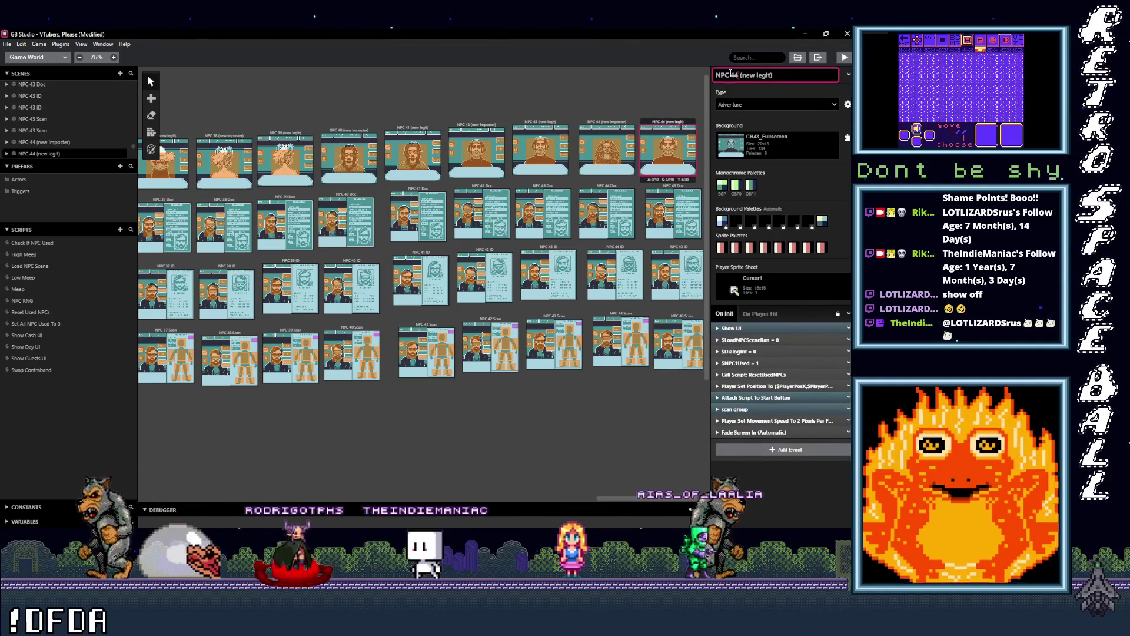
click(684, 186)
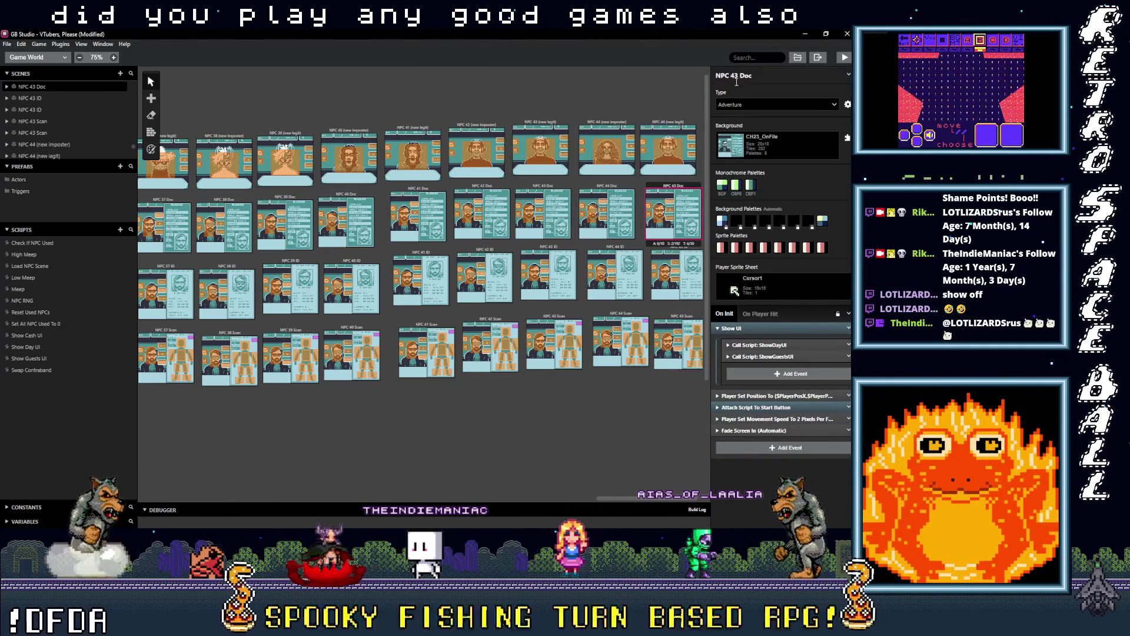
click(736, 75)
text(4)
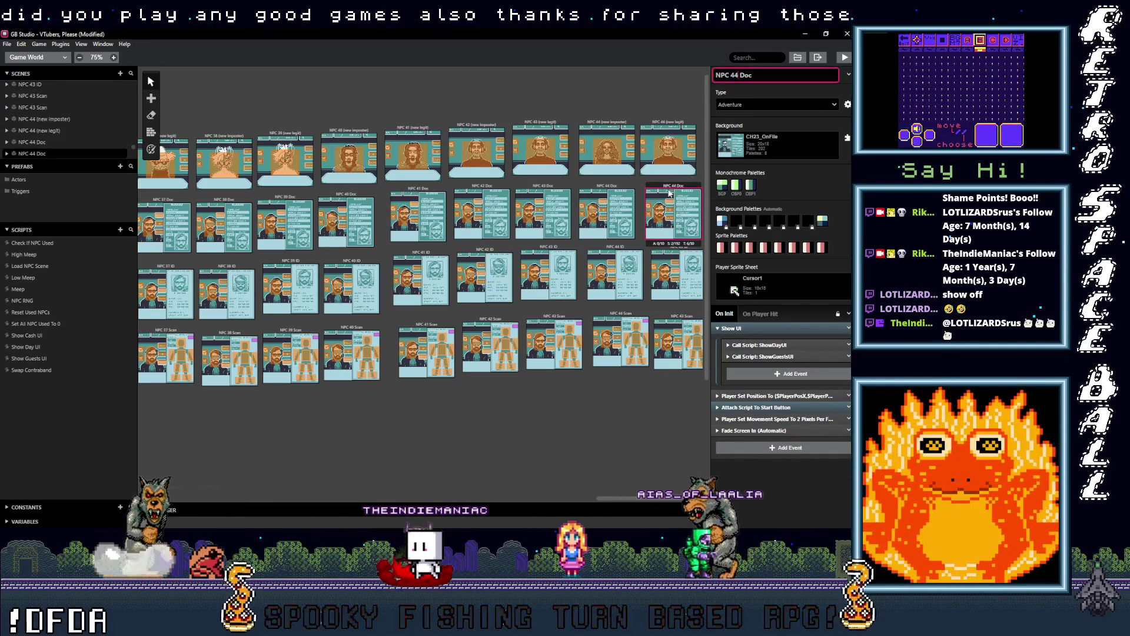
click(677, 246)
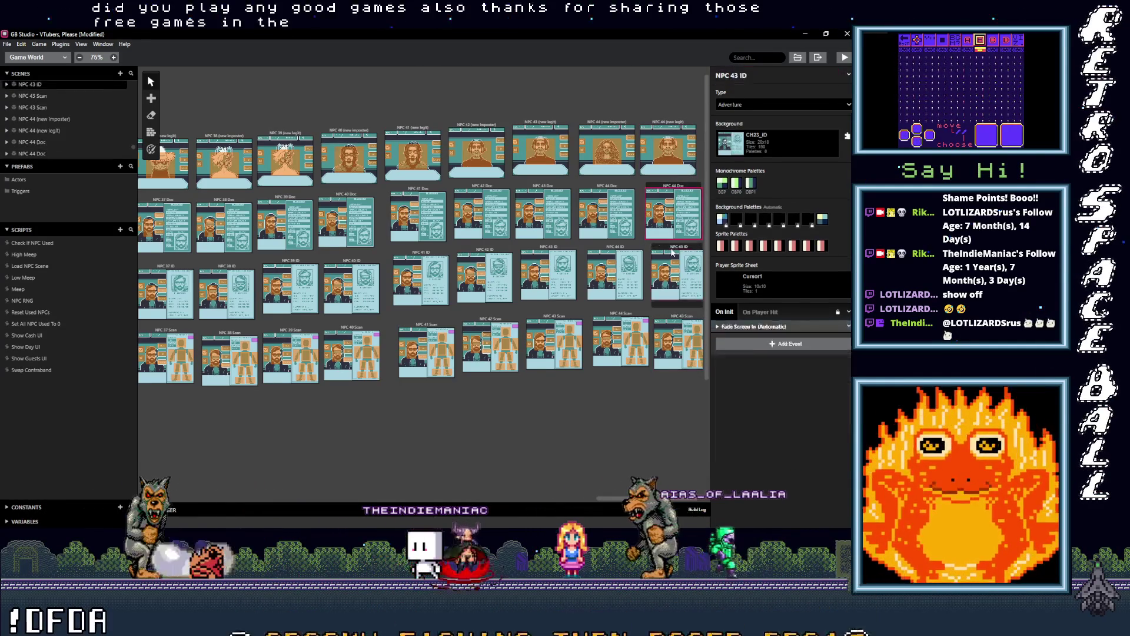
click(737, 75)
text(4)
click(674, 318)
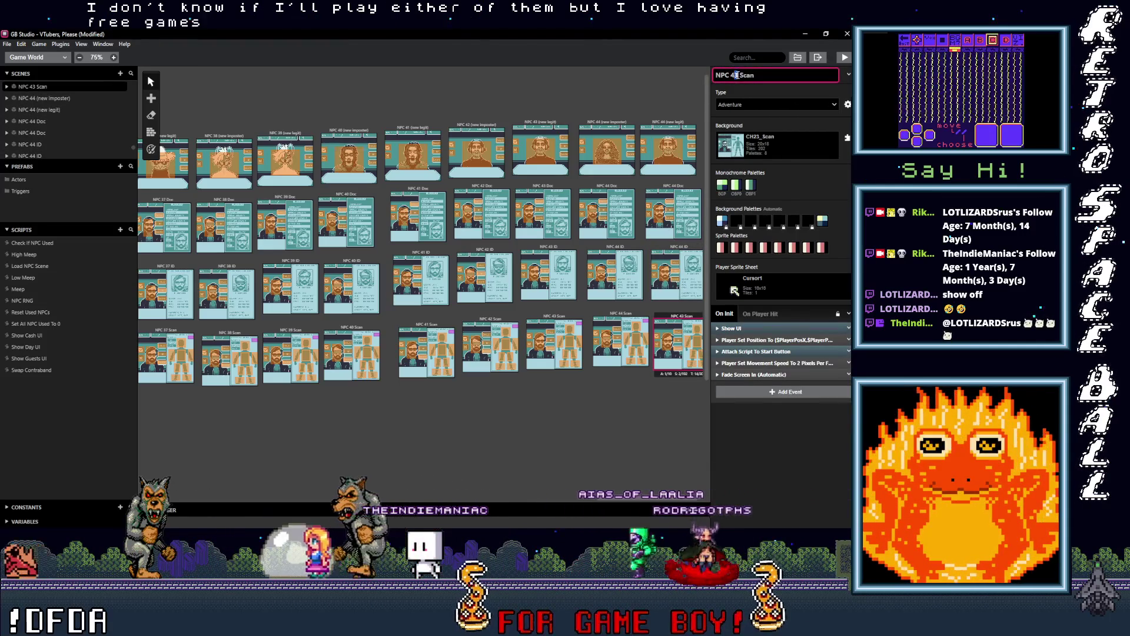
text(4)
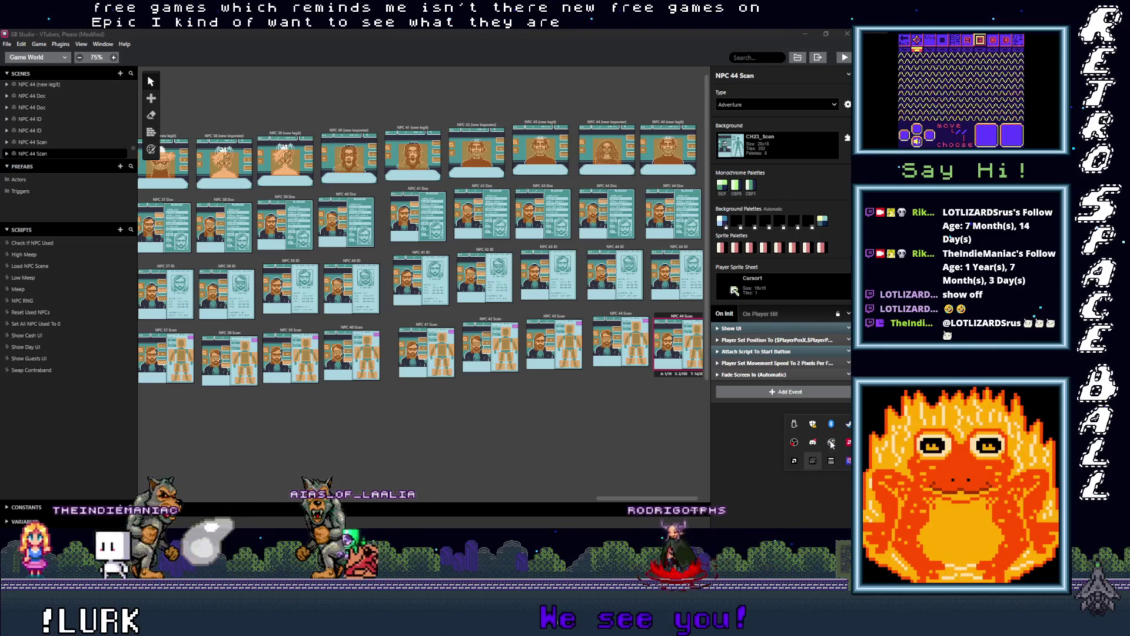
key(super)
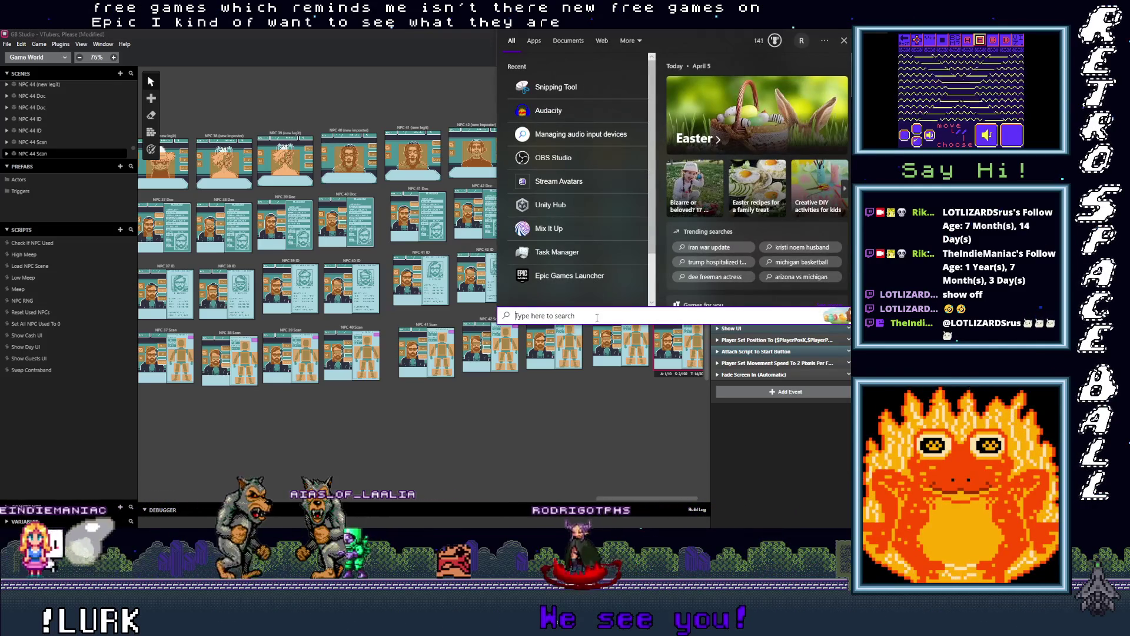
click(584, 275)
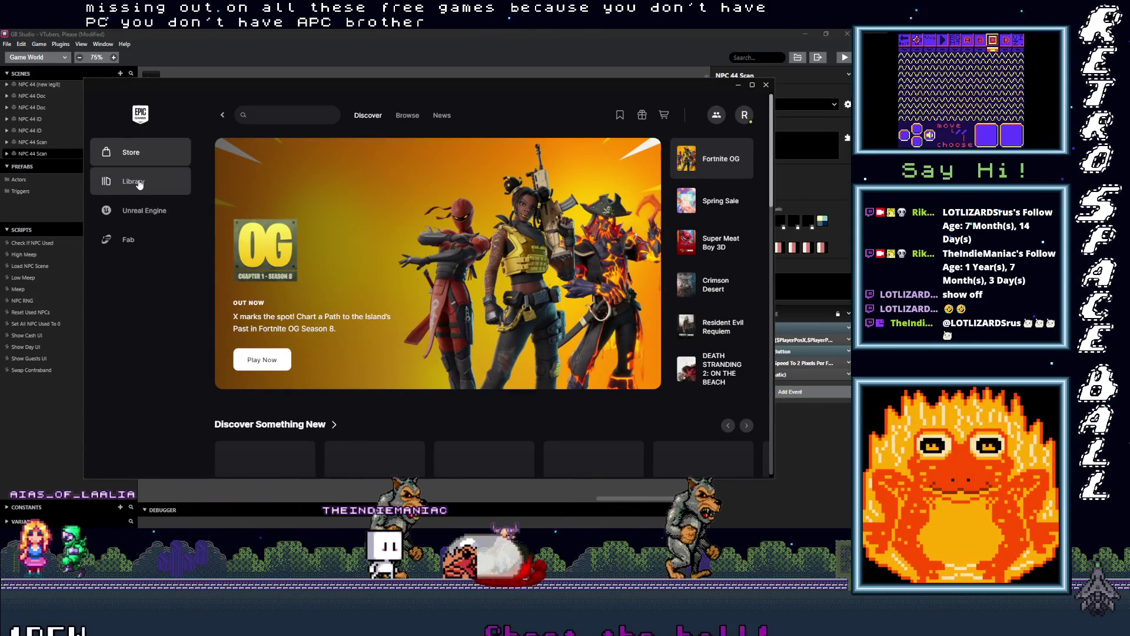
Scroll the Epic Store page down to Free Games, showing TOMAK and Clone Drone in the Danger Zone.
scroll(249, 340, down, 15)
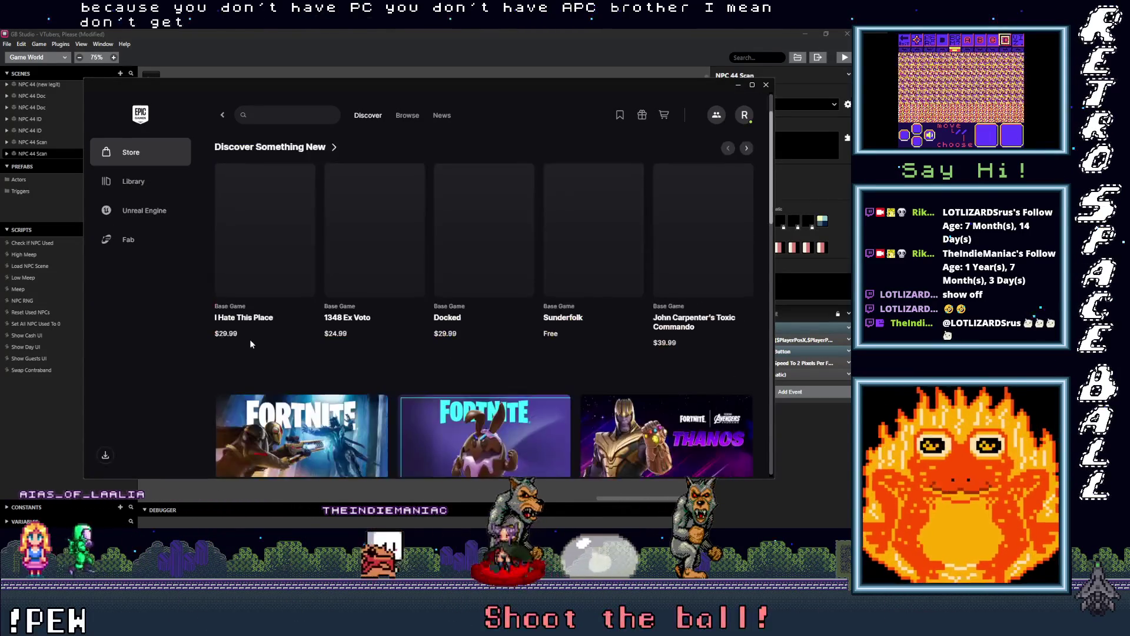
scroll(250, 341, down, 5)
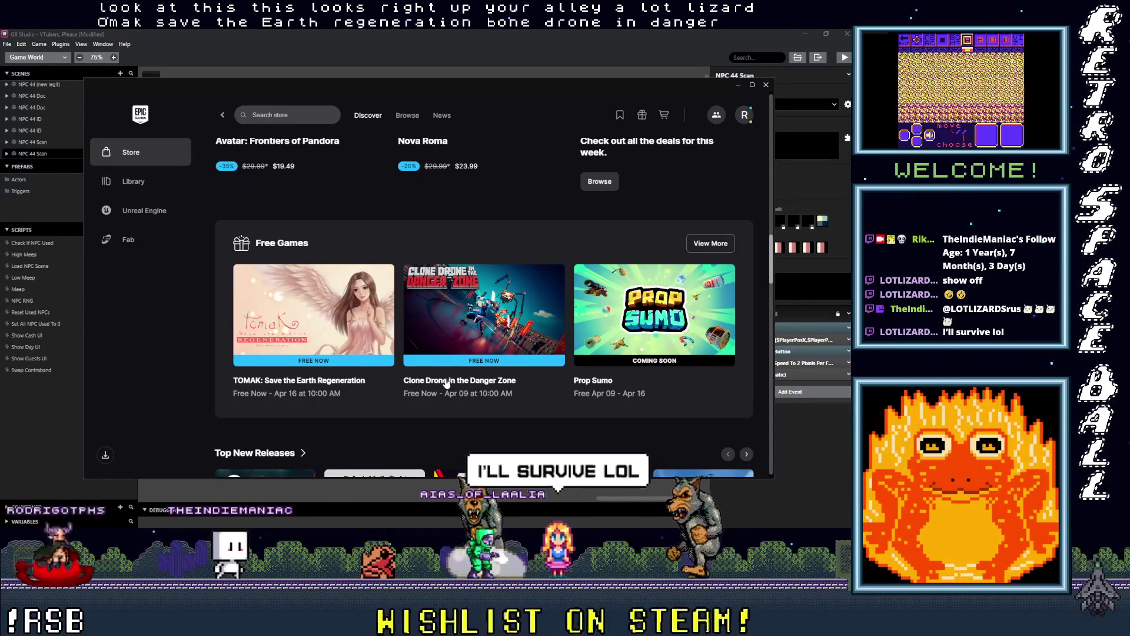
Open the TOMAK: Save the Earth Regeneration store page and look through its screenshots.
click(336, 348)
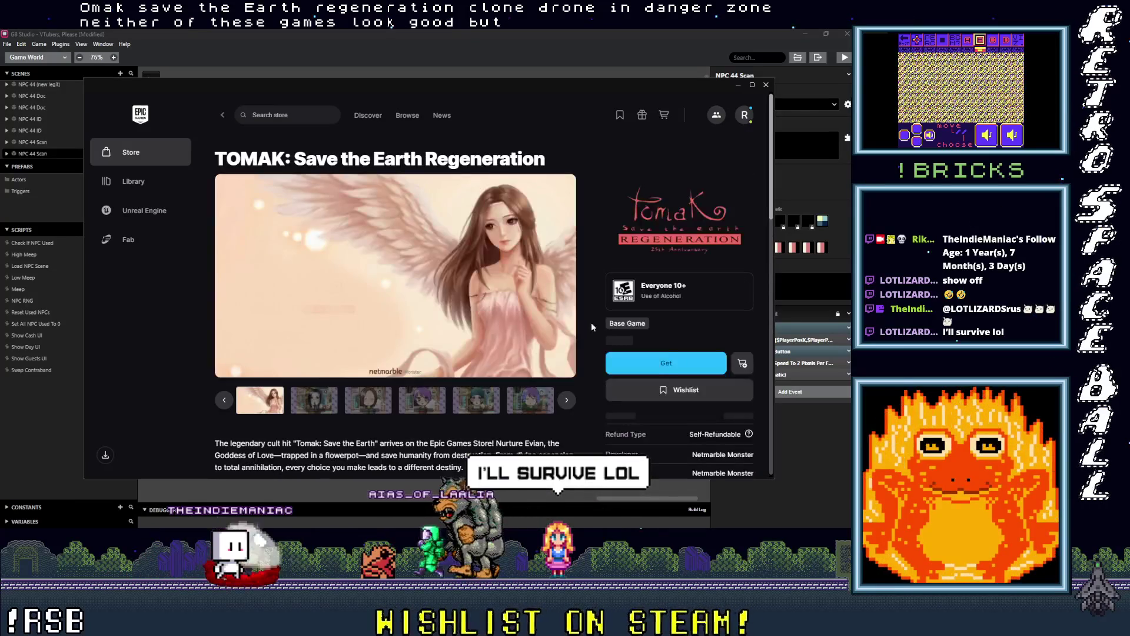
click(314, 400)
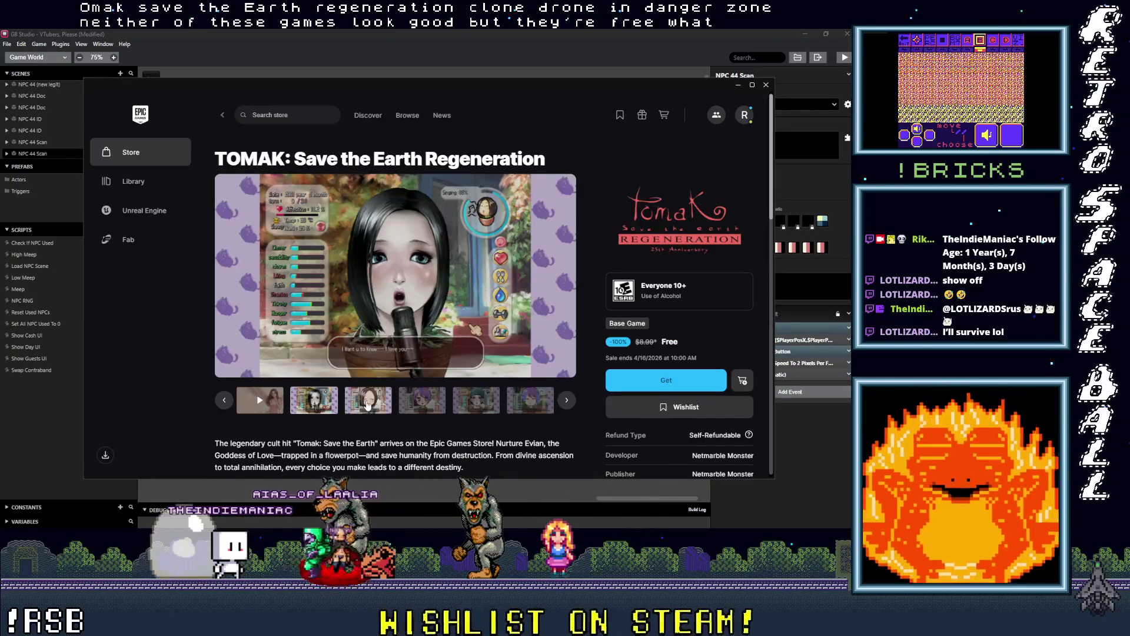
click(369, 405)
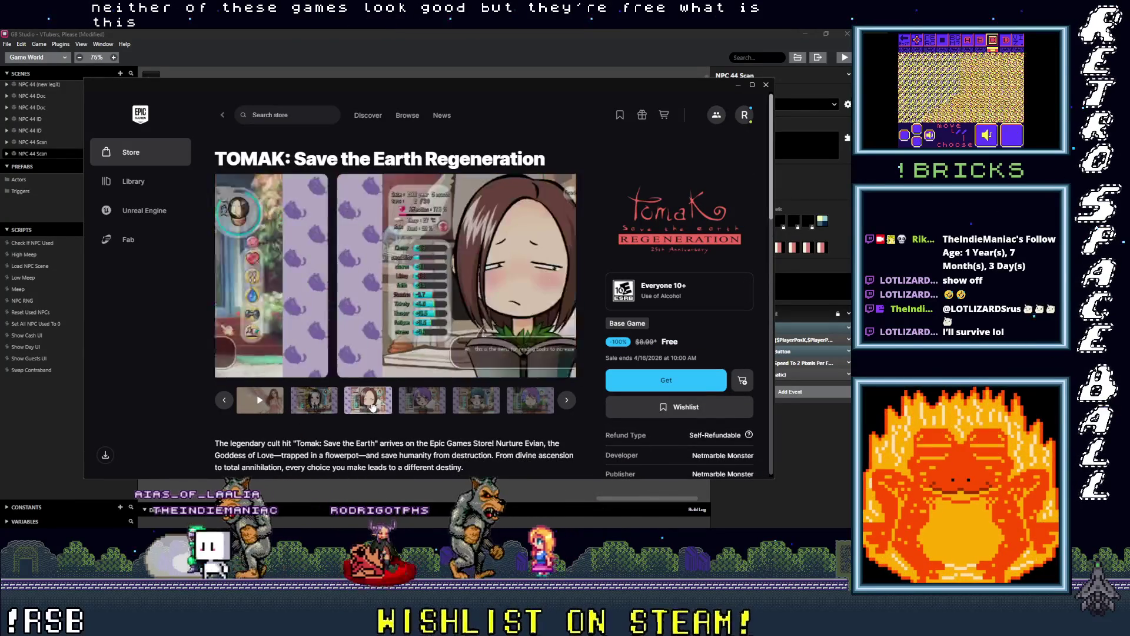
click(423, 404)
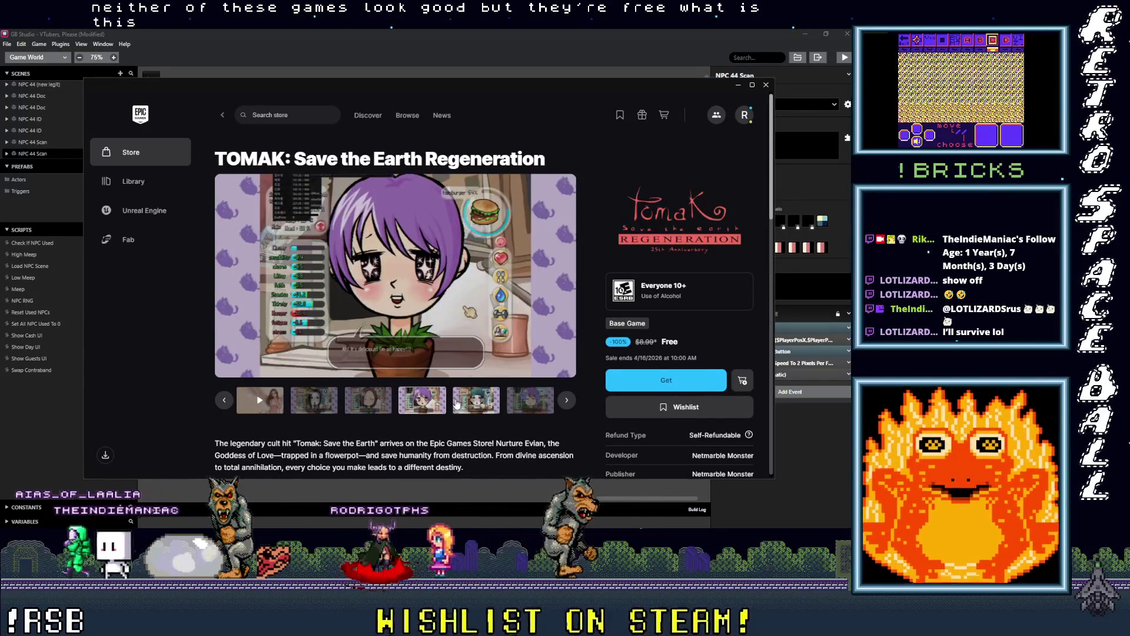
click(458, 403)
click(521, 405)
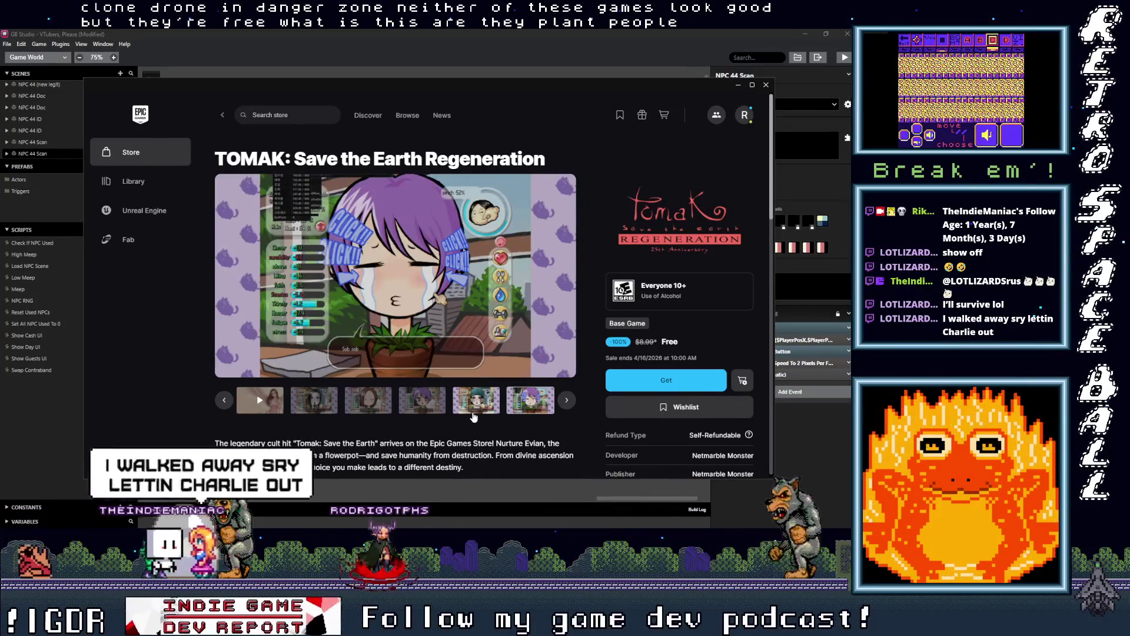
scroll(474, 415, down, 2)
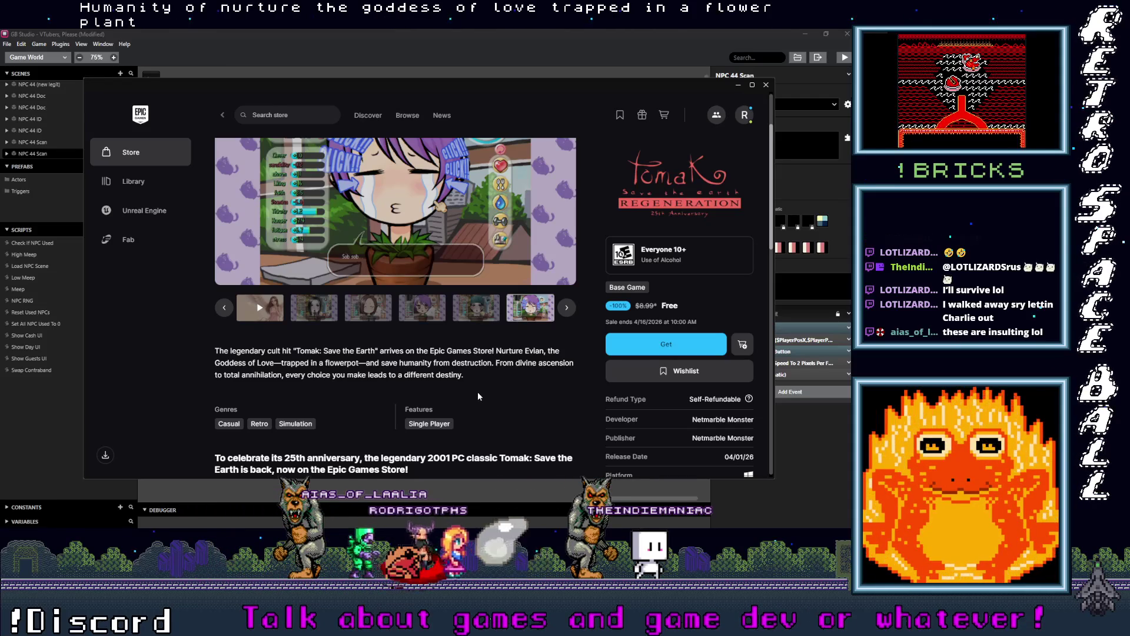
scroll(478, 396, up, 2)
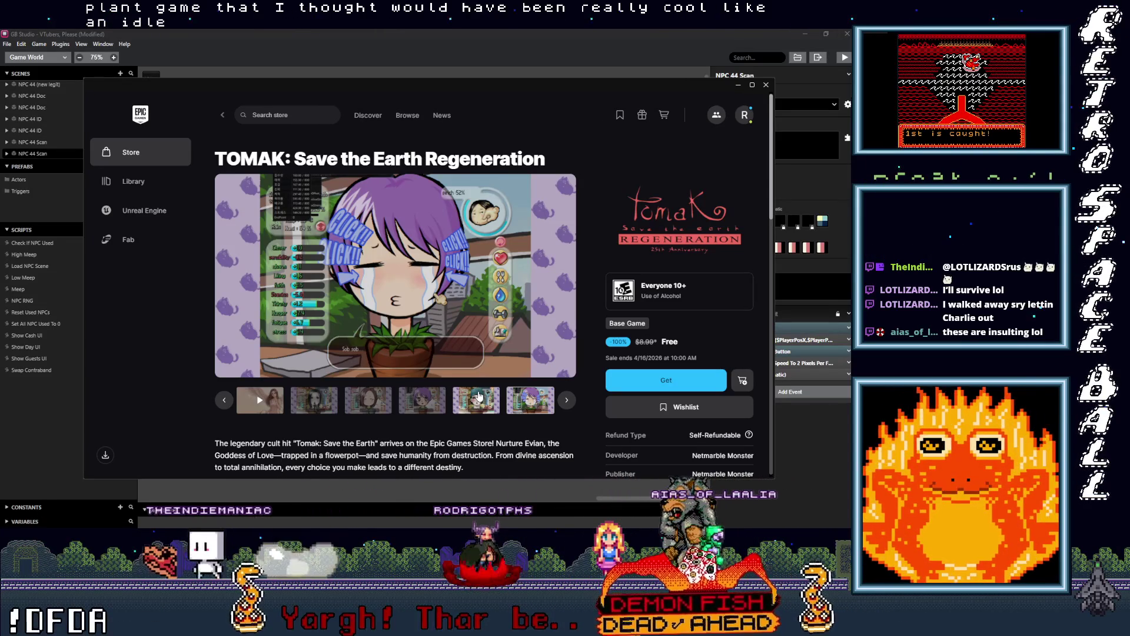
Get TOMAK for free, place the $0 order, and return to the deals listing.
click(667, 384)
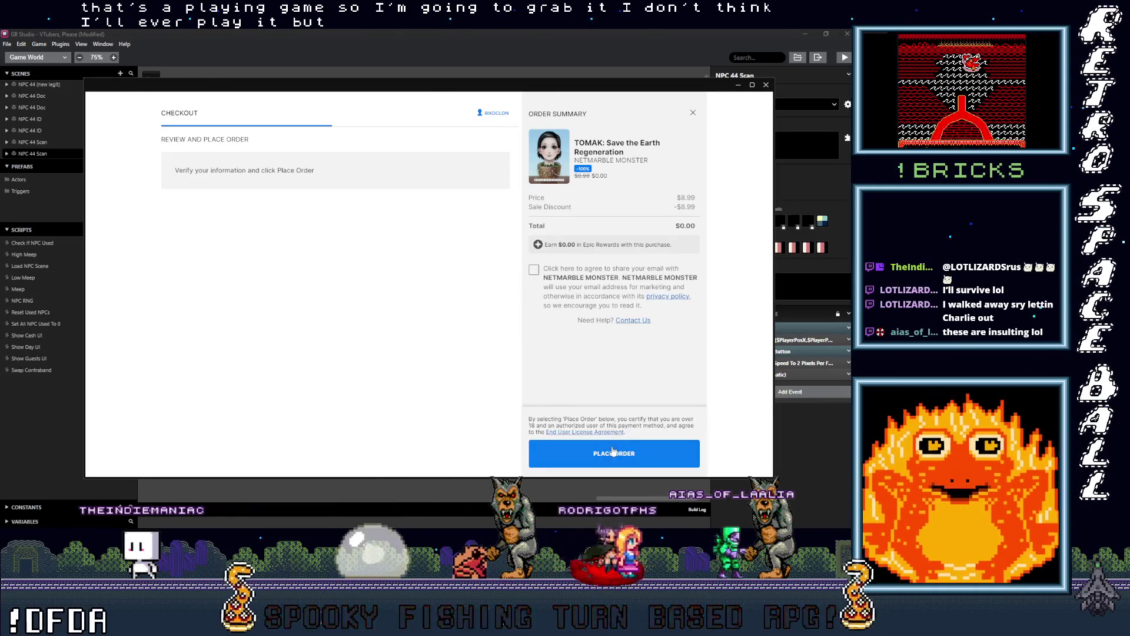
click(613, 454)
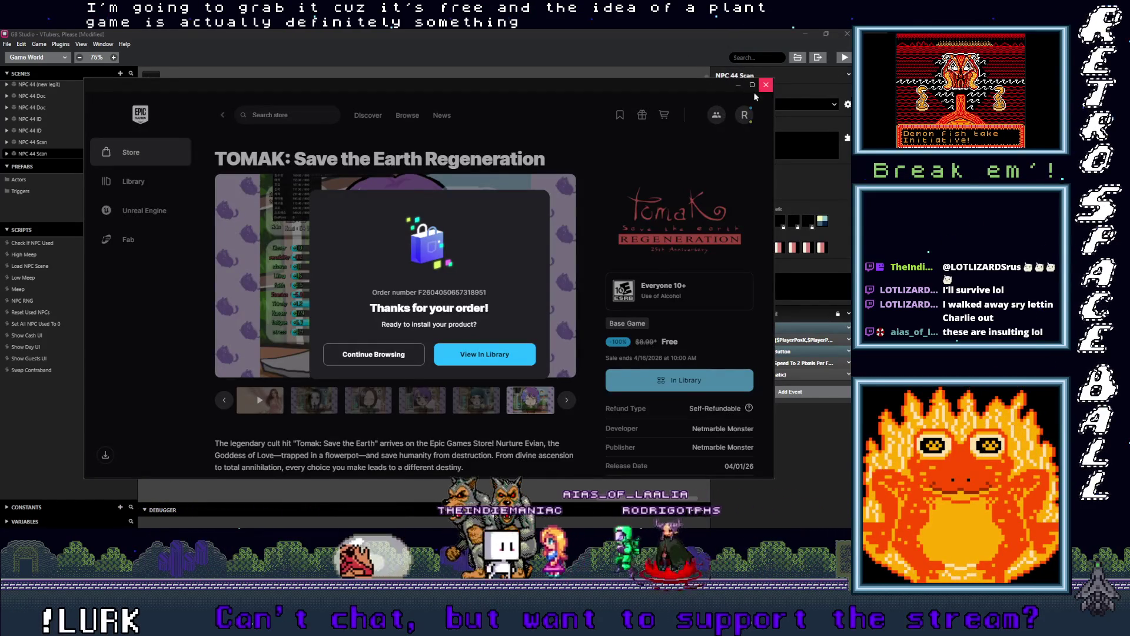
click(387, 357)
scroll(266, 361, down, 6)
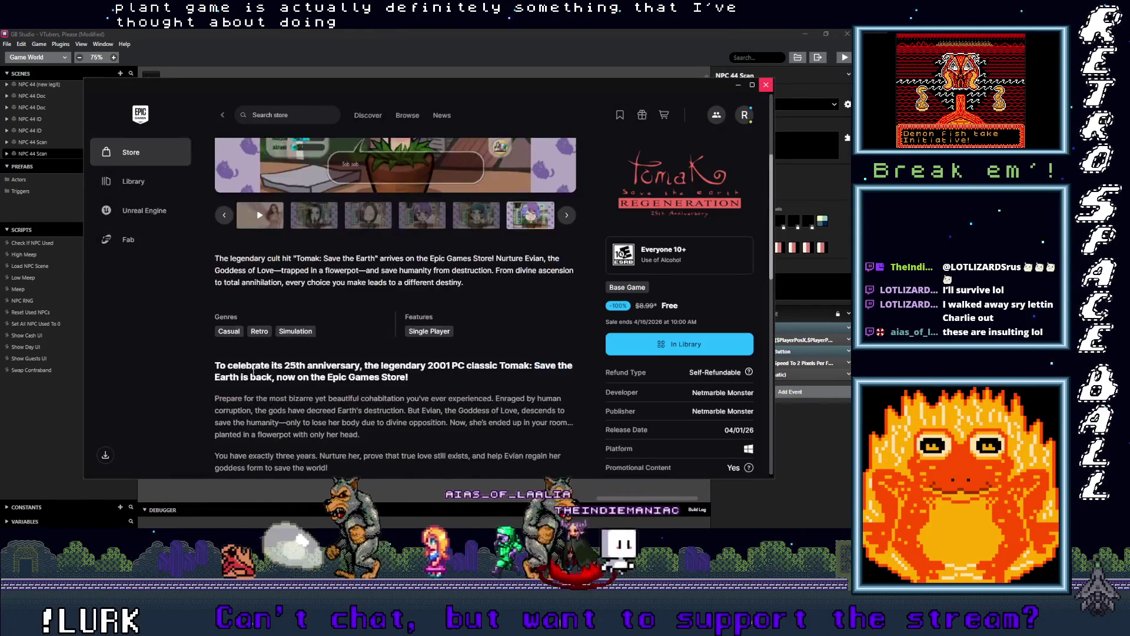
scroll(412, 295, up, 6)
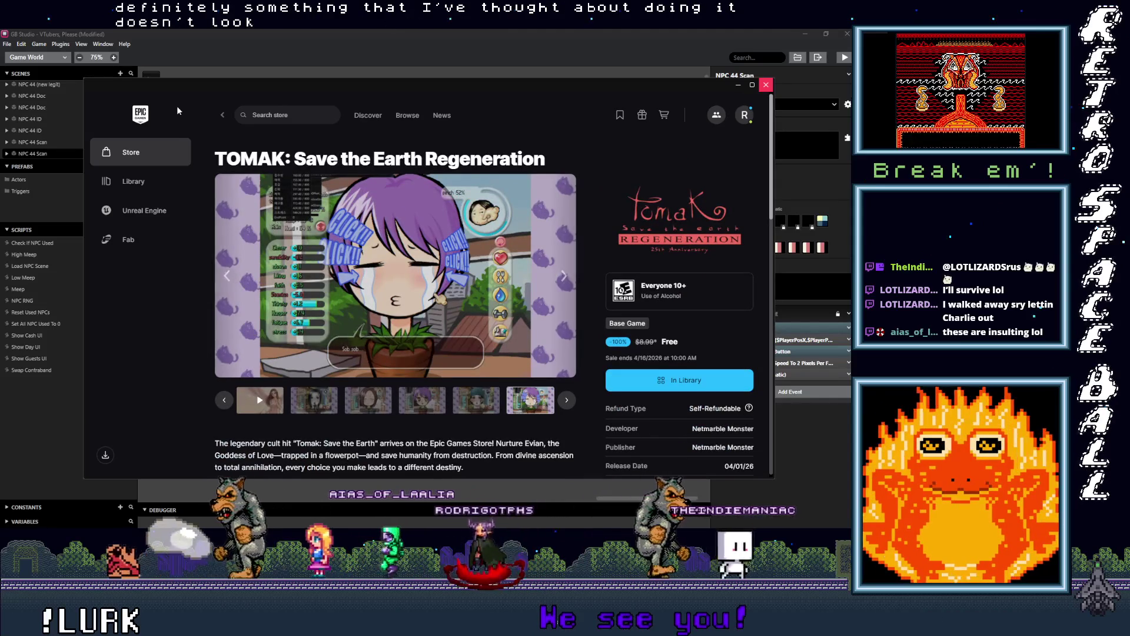
click(222, 118)
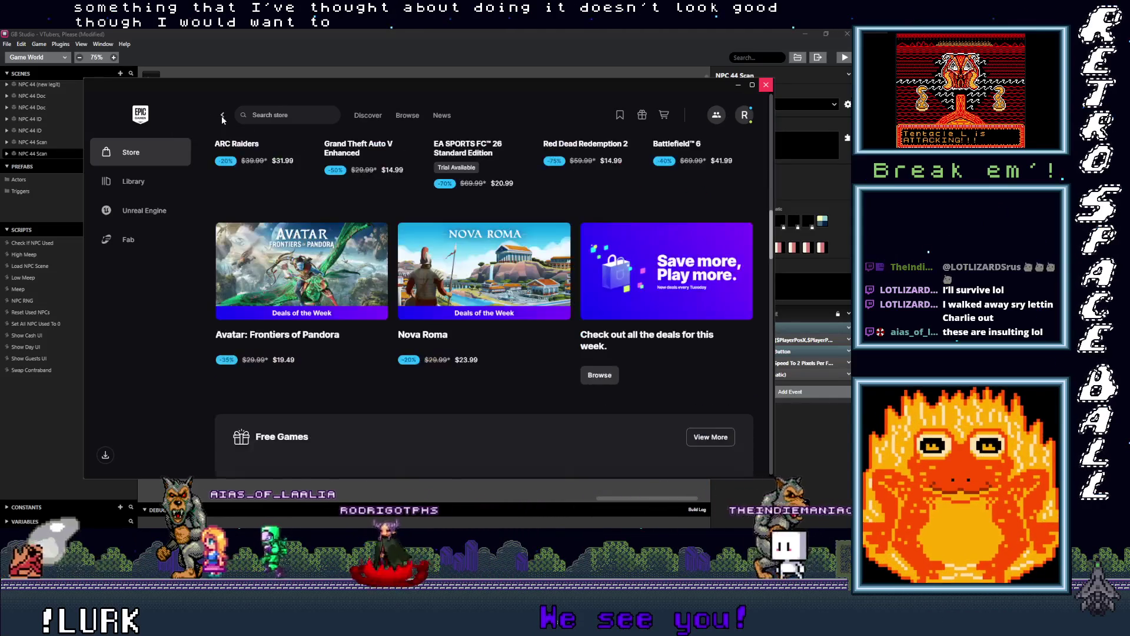
Review the Clone Drone in the Danger Zone store page and start its free $0.00 checkout.
scroll(360, 358, down, 4)
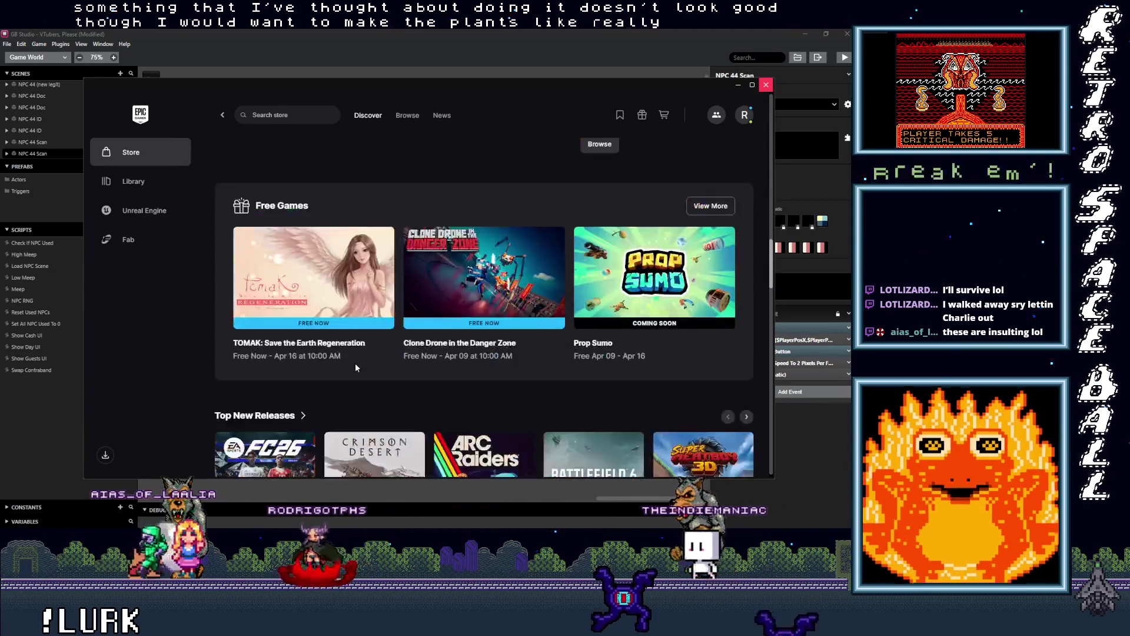
click(468, 304)
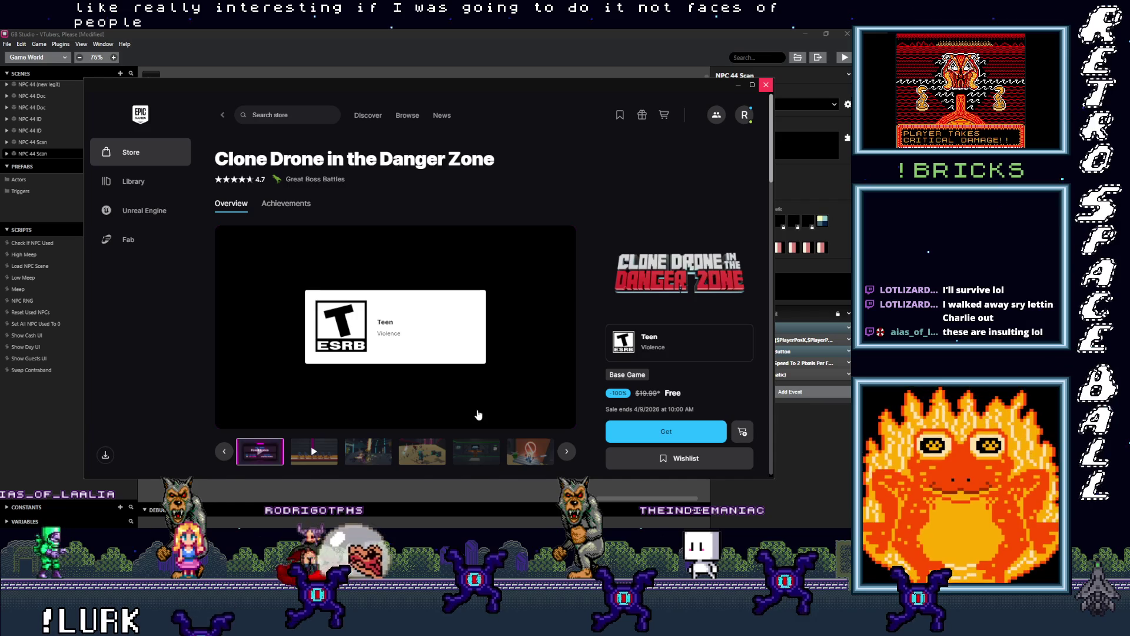
scroll(478, 415, down, 1)
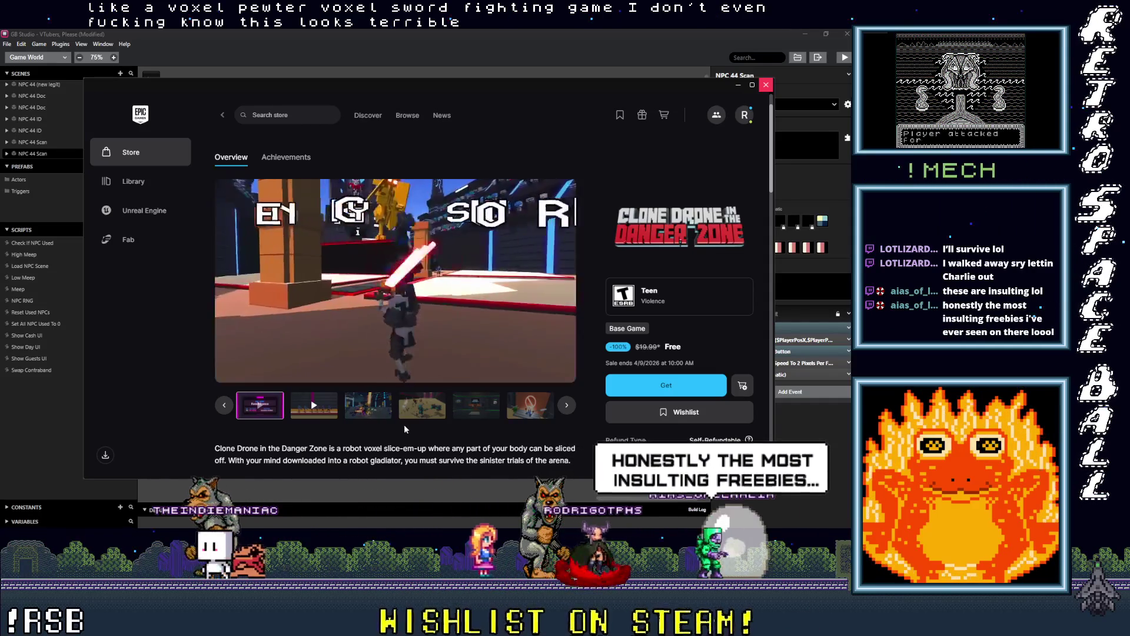
scroll(424, 433, down, 2)
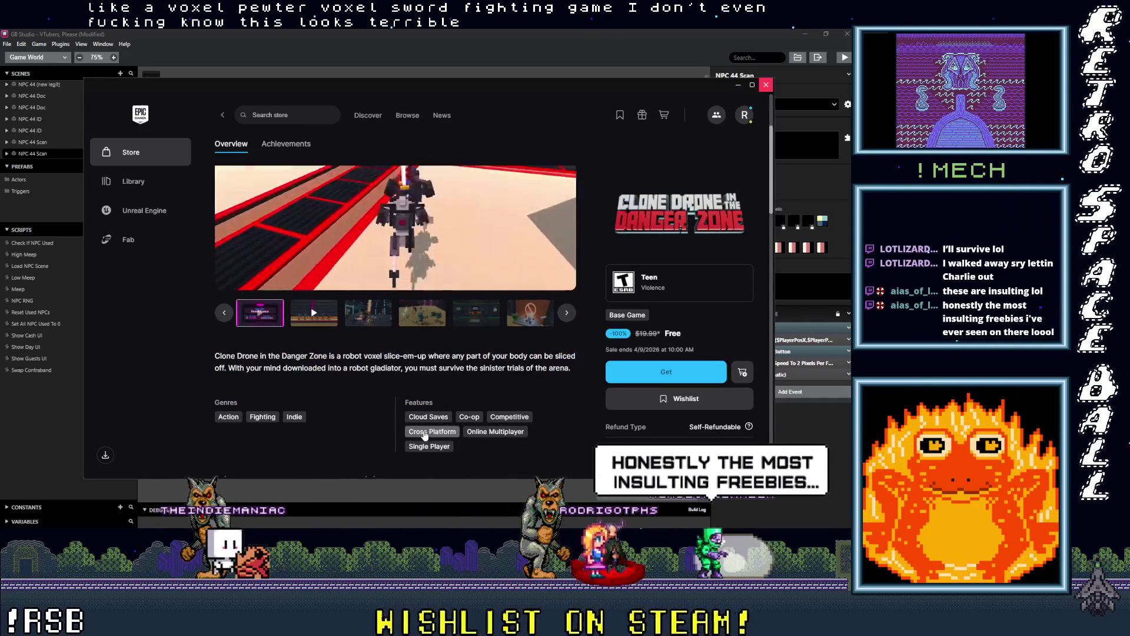
scroll(424, 434, down, 1)
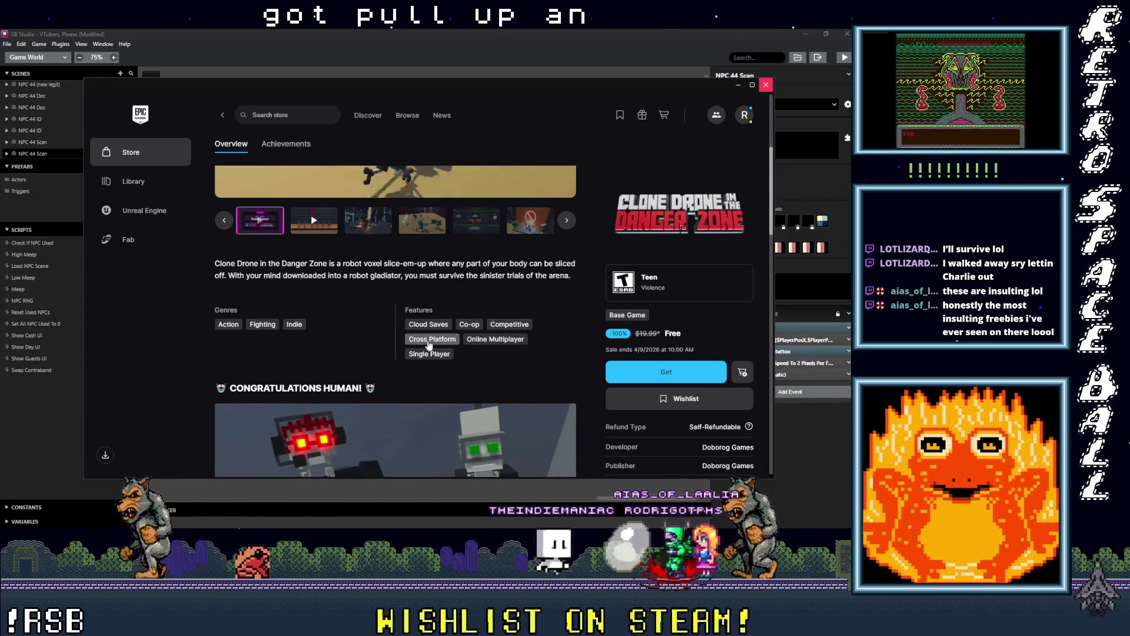
scroll(436, 359, down, 3)
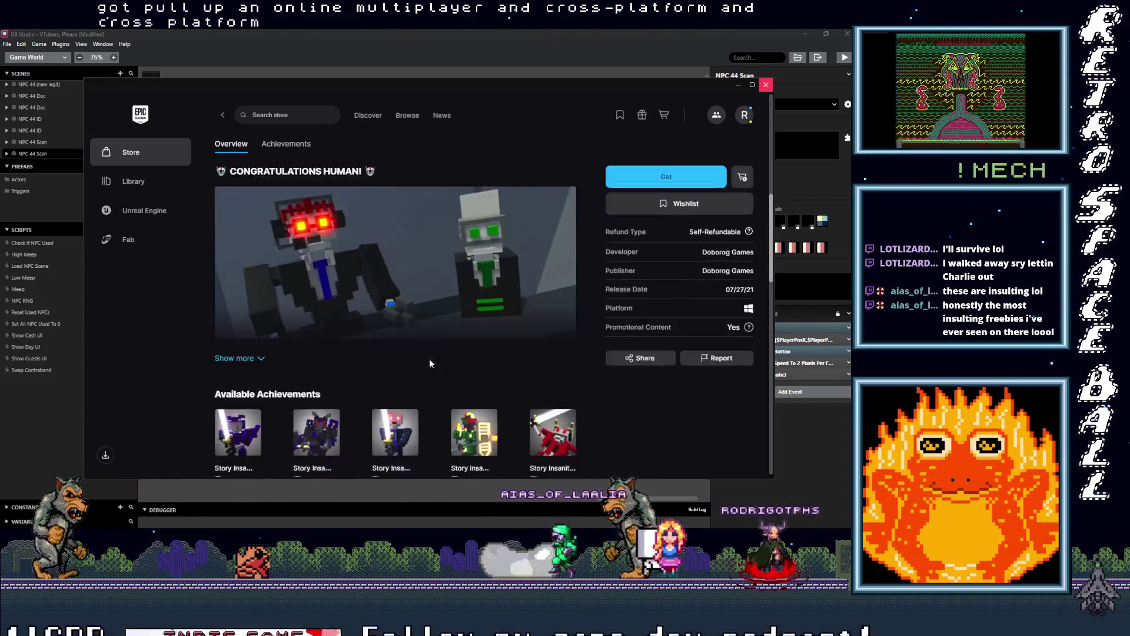
scroll(429, 363, down, 5)
scroll(430, 365, down, 4)
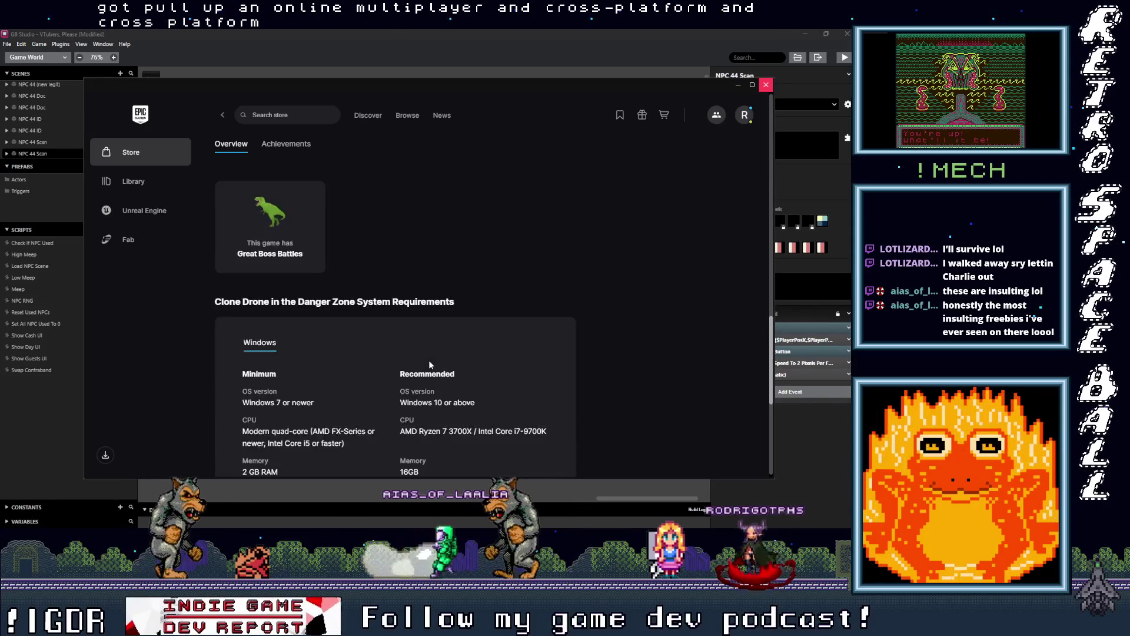
scroll(429, 365, up, 10)
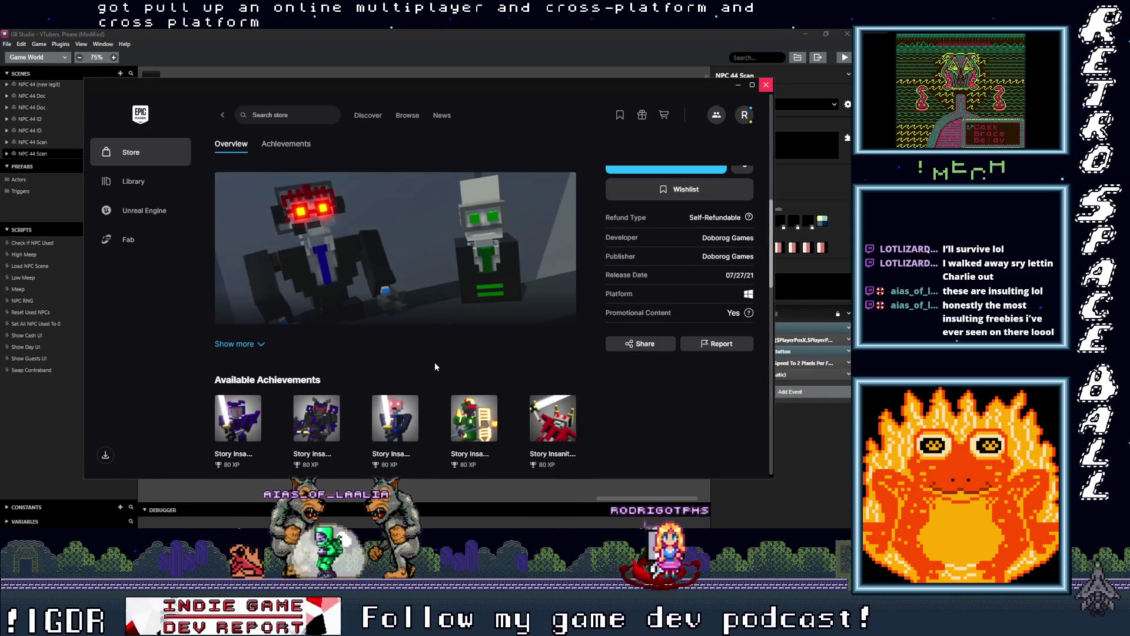
scroll(435, 367, up, 8)
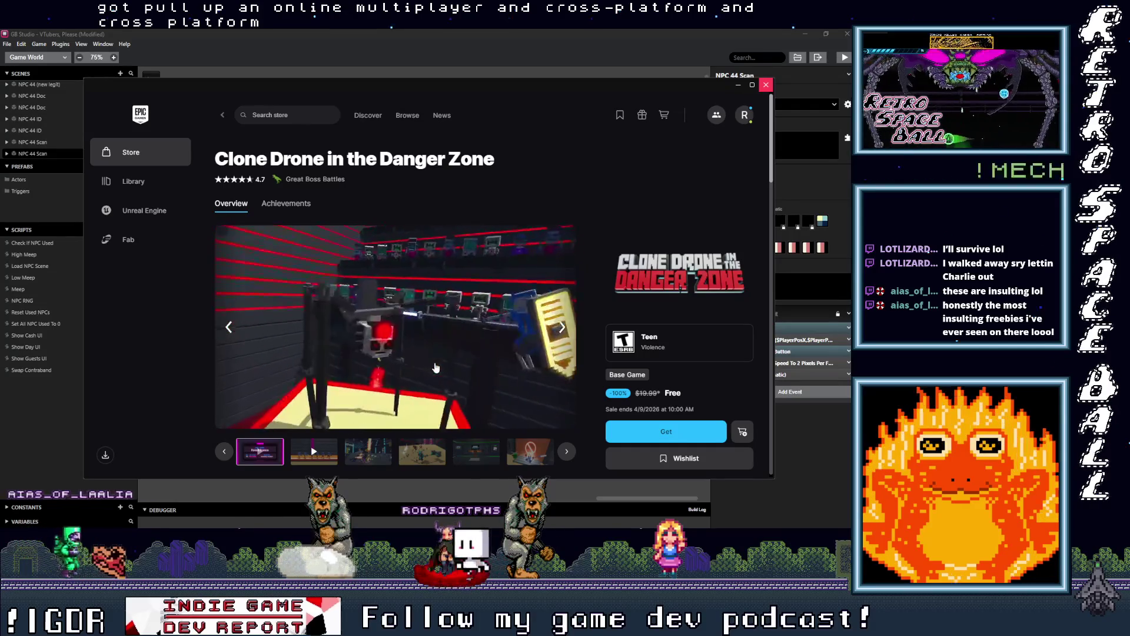
click(665, 431)
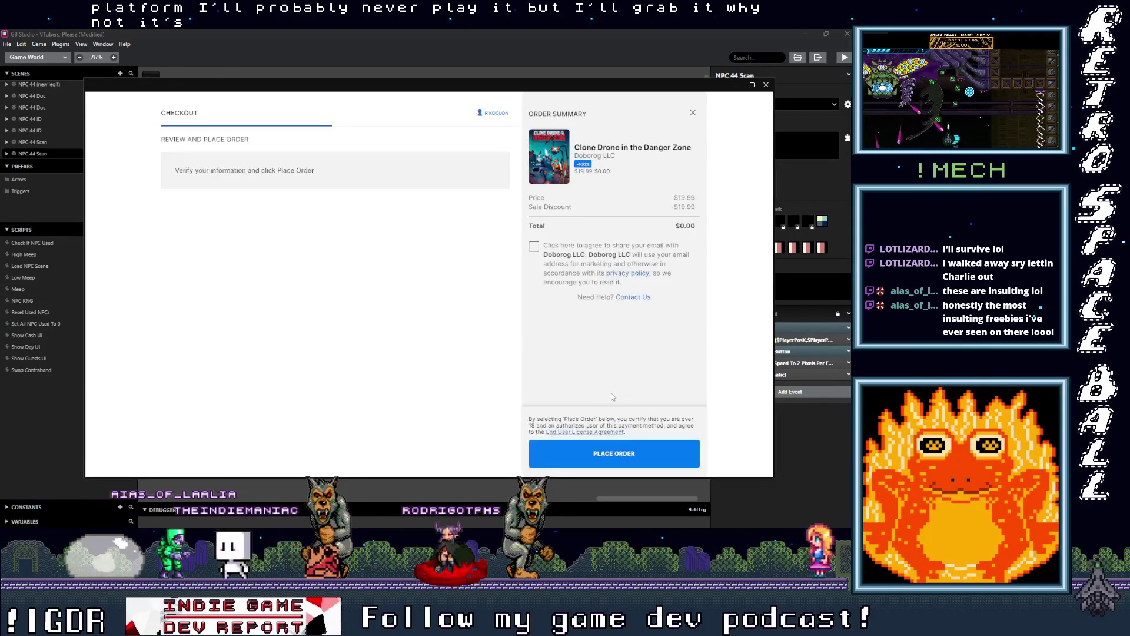
Place the free Clone Drone in the Danger Zone order and view it in the Library.
click(629, 465)
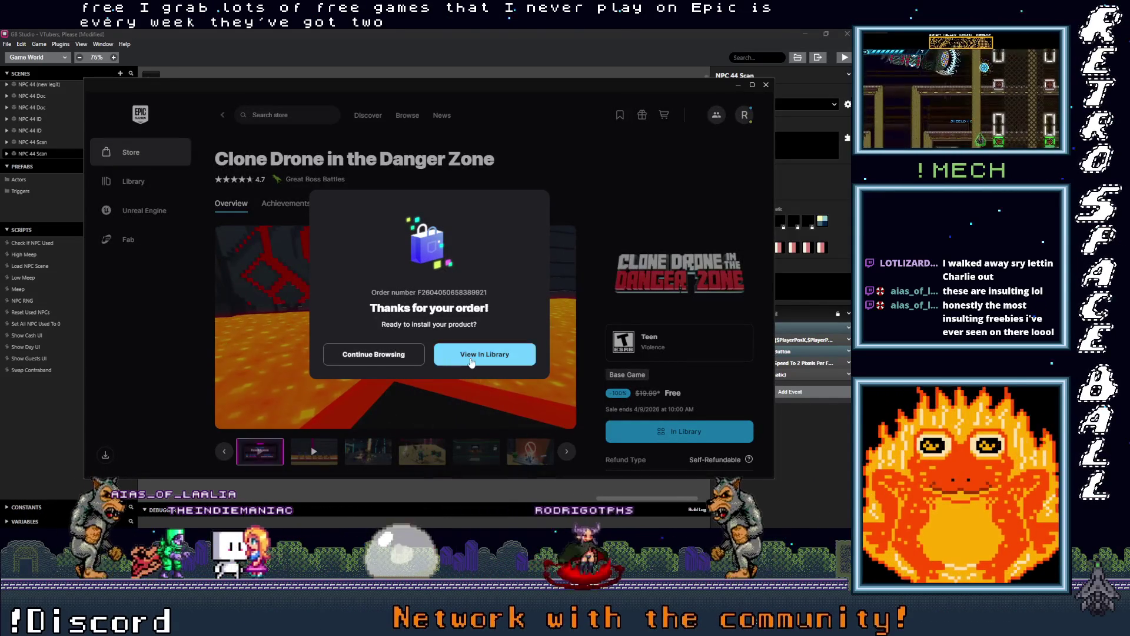
click(473, 362)
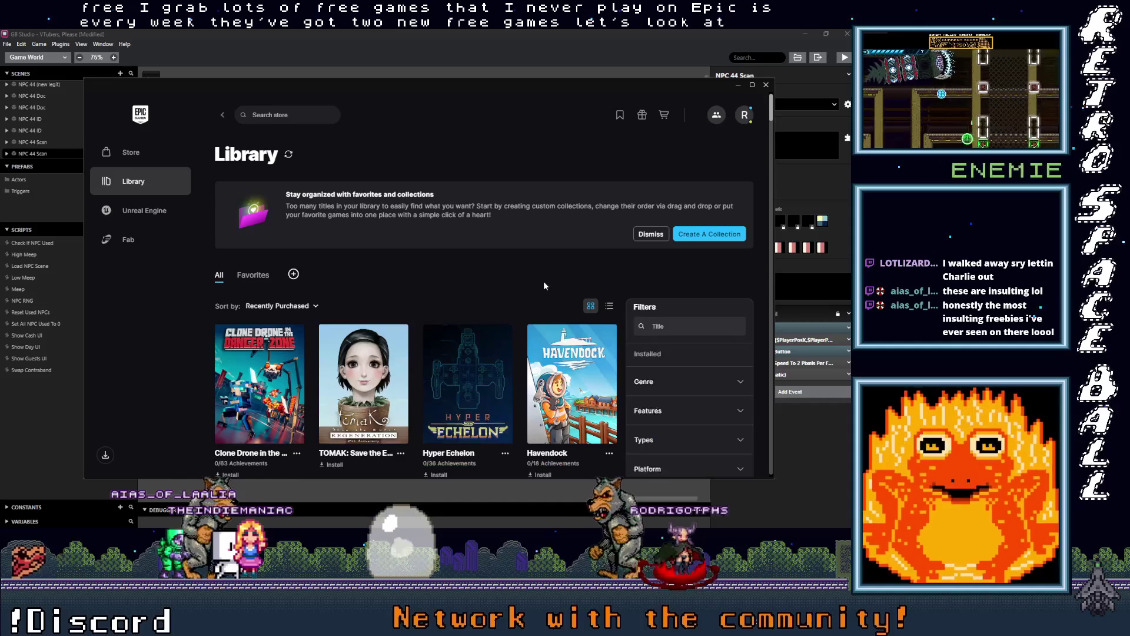
Scroll the Library grid past Styx and Trine to The Operator, DEATHLOOP and Dead Island 2.
scroll(543, 281, down, 1)
drag(771, 115, 768, 183)
scroll(582, 249, up, 1)
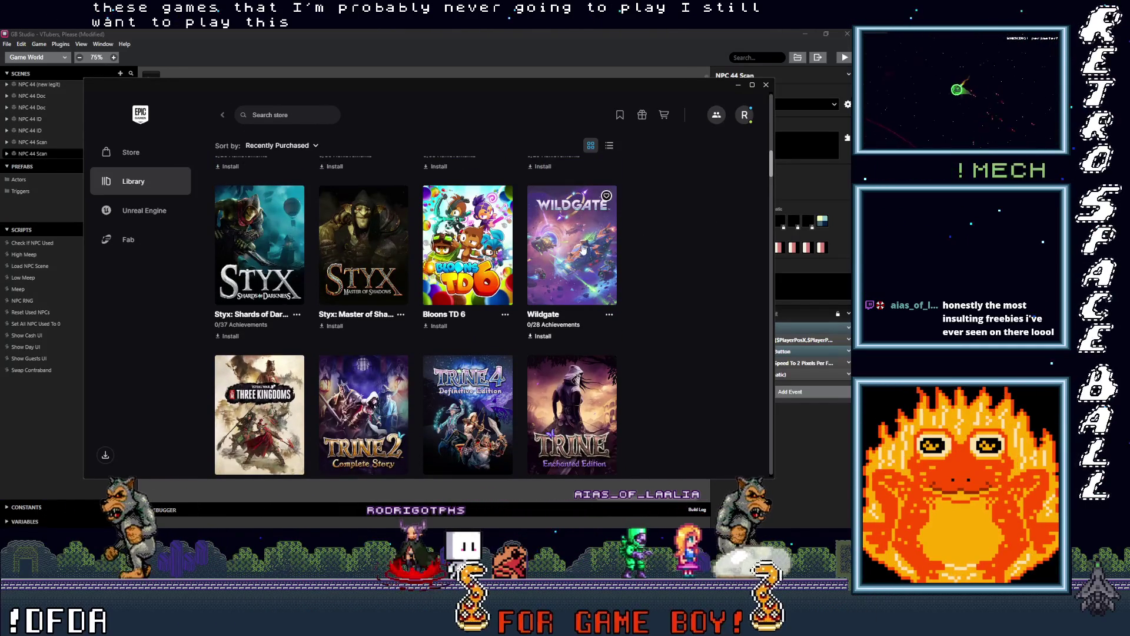
scroll(594, 256, down, 2)
scroll(595, 257, down, 2)
scroll(600, 251, up, 3)
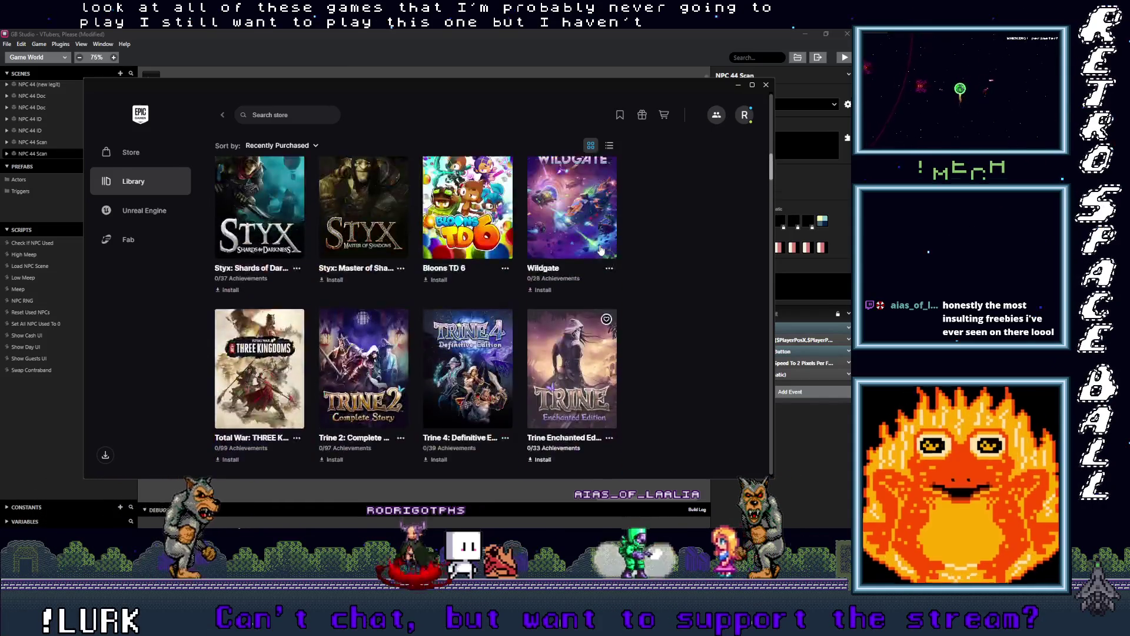
scroll(601, 250, up, 2)
scroll(624, 290, down, 5)
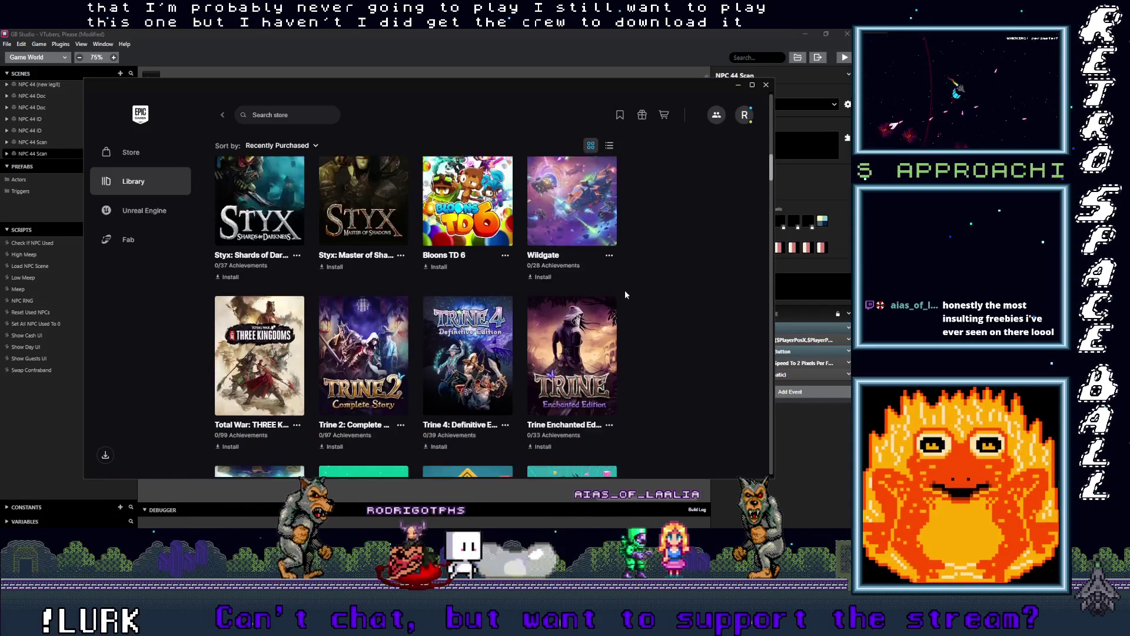
scroll(641, 294, down, 3)
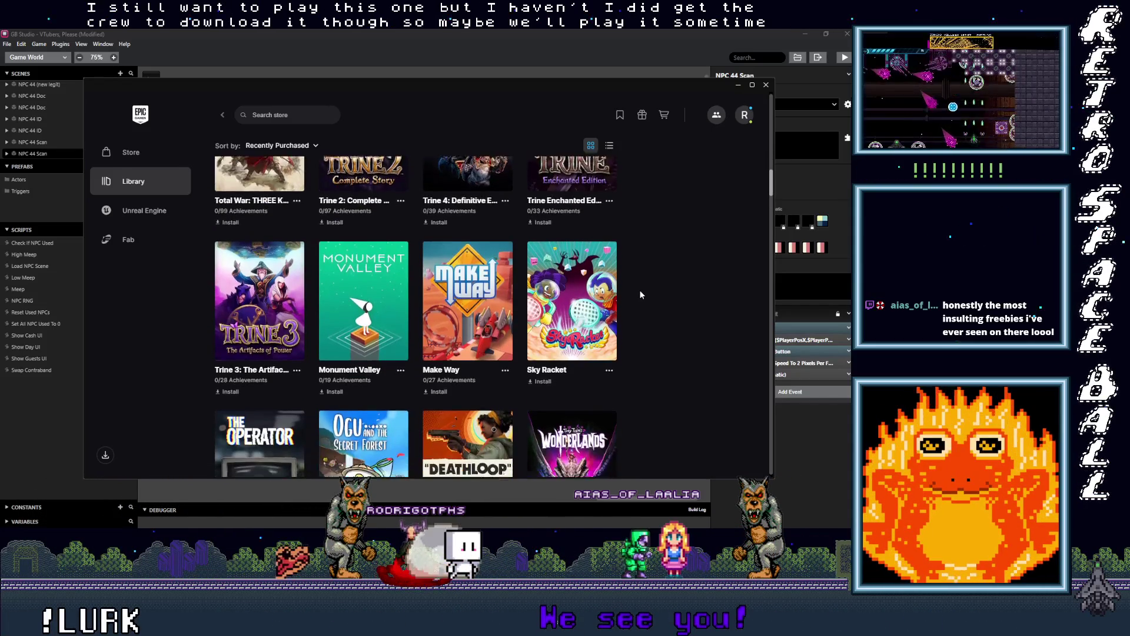
scroll(640, 294, down, 2)
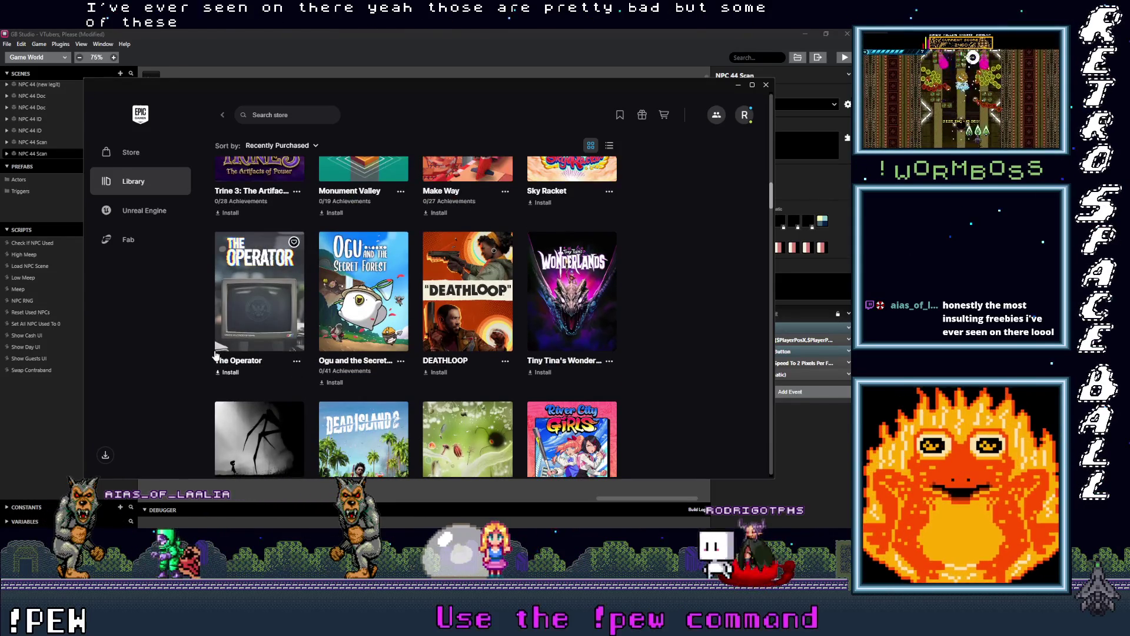
Scroll further down the Library to GigaBash, EARTHLOCK and Homeworld: Deserts of Kharak.
scroll(216, 355, down, 2)
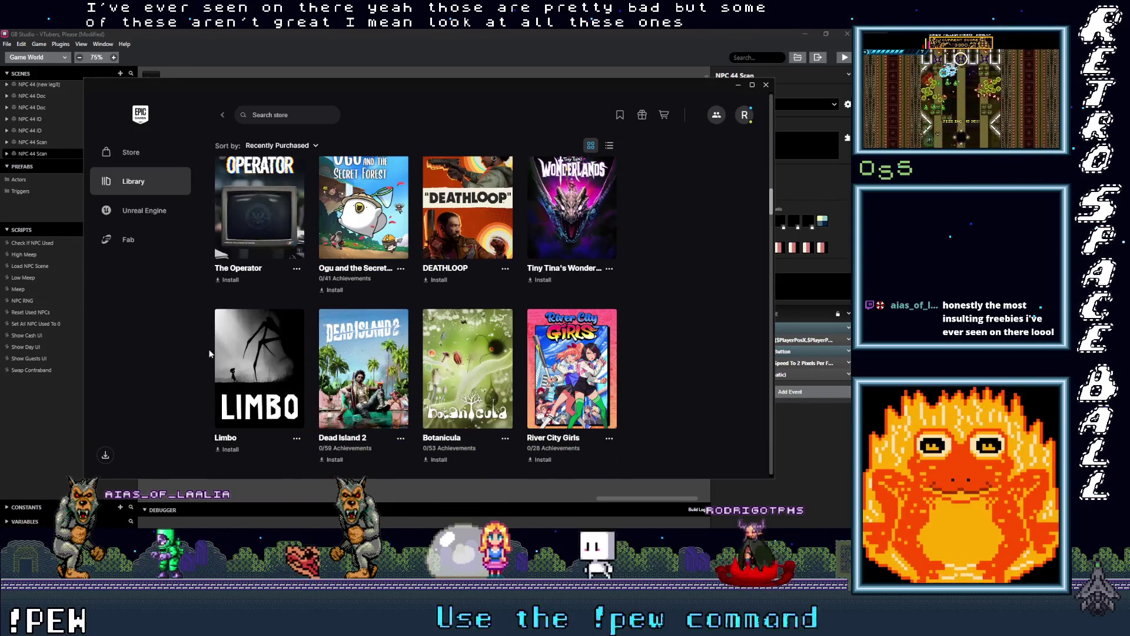
scroll(210, 354, down, 1)
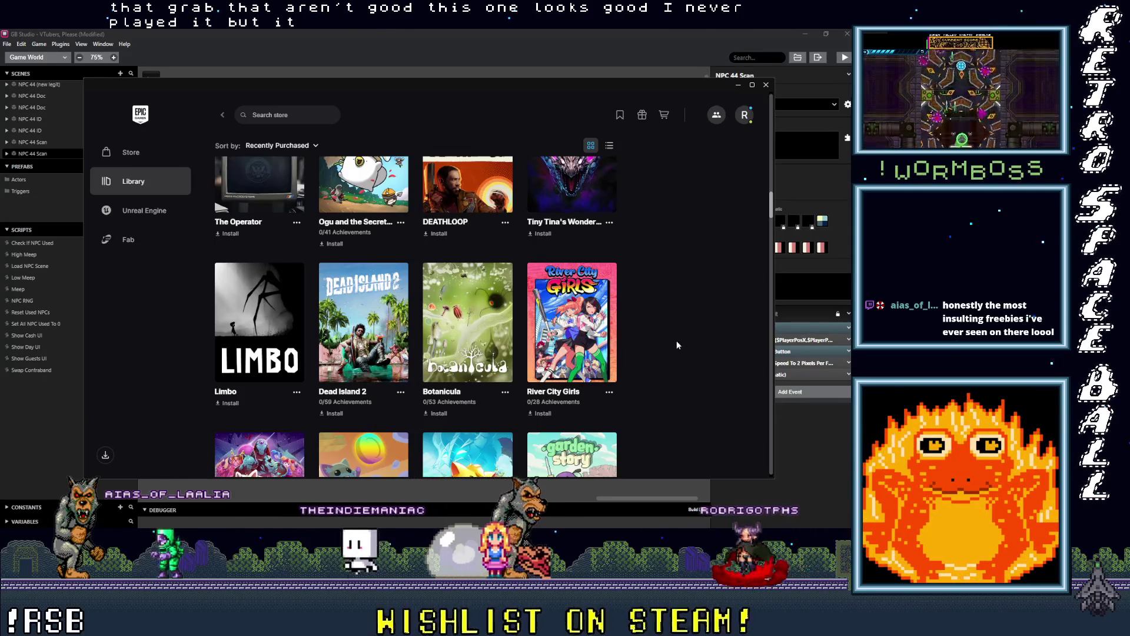
scroll(676, 340, down, 1)
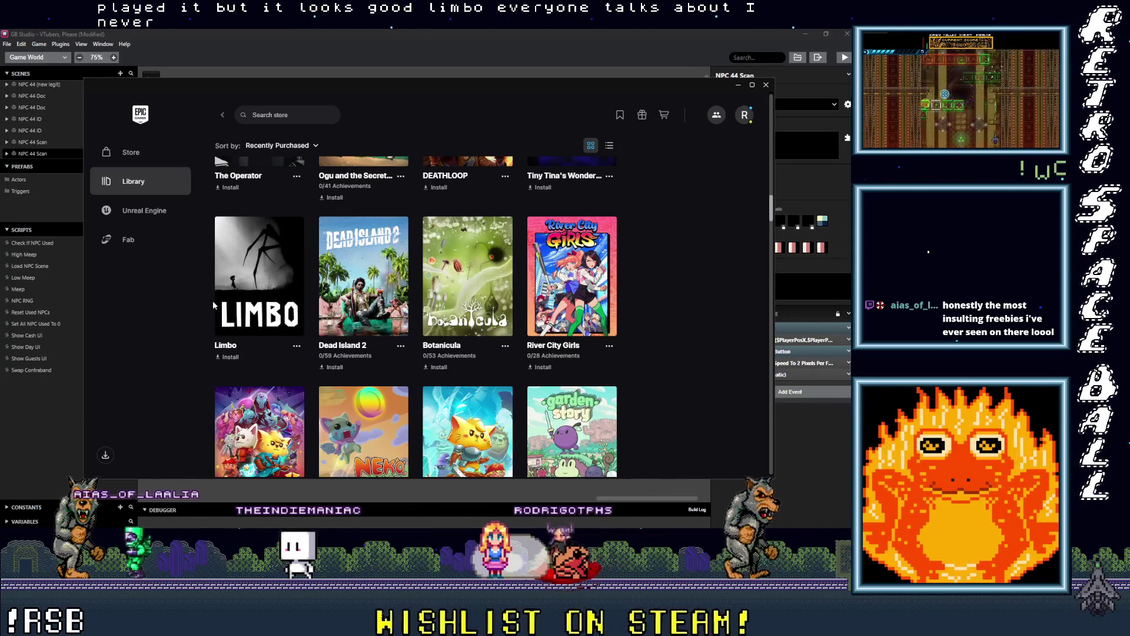
scroll(215, 303, down, 3)
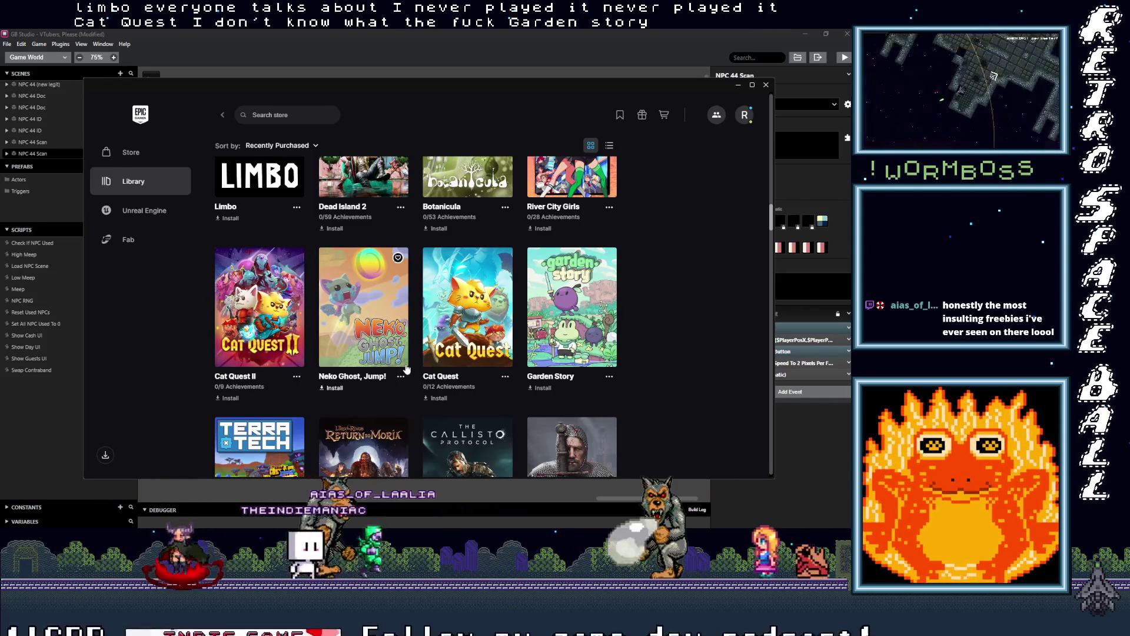
scroll(406, 369, down, 1)
scroll(406, 326, down, 2)
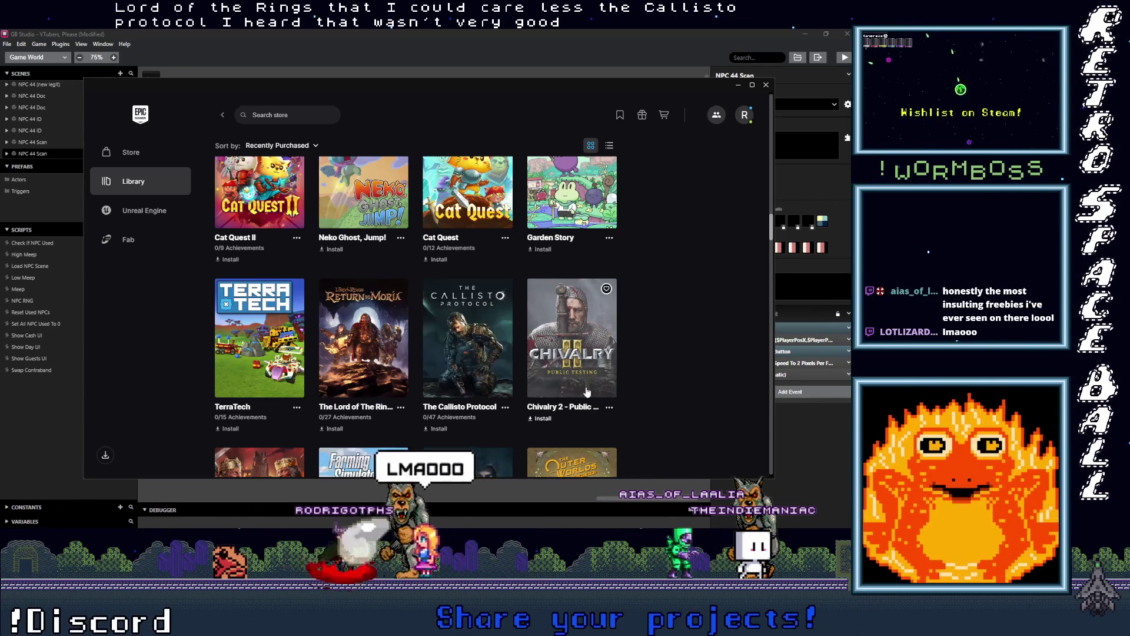
scroll(586, 391, down, 1)
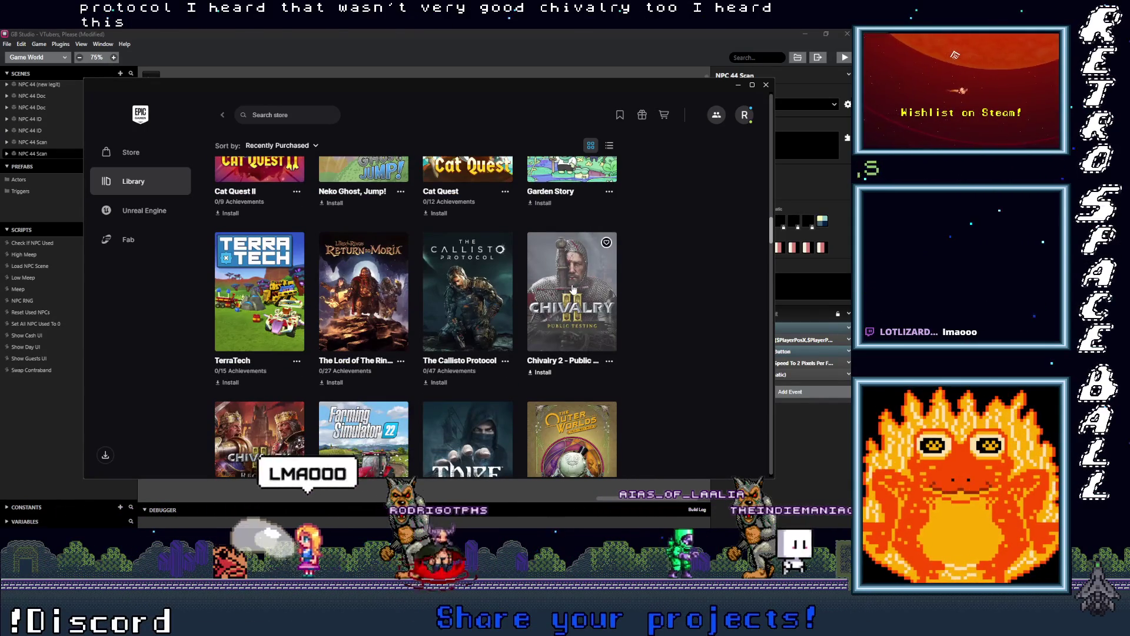
scroll(575, 289, down, 2)
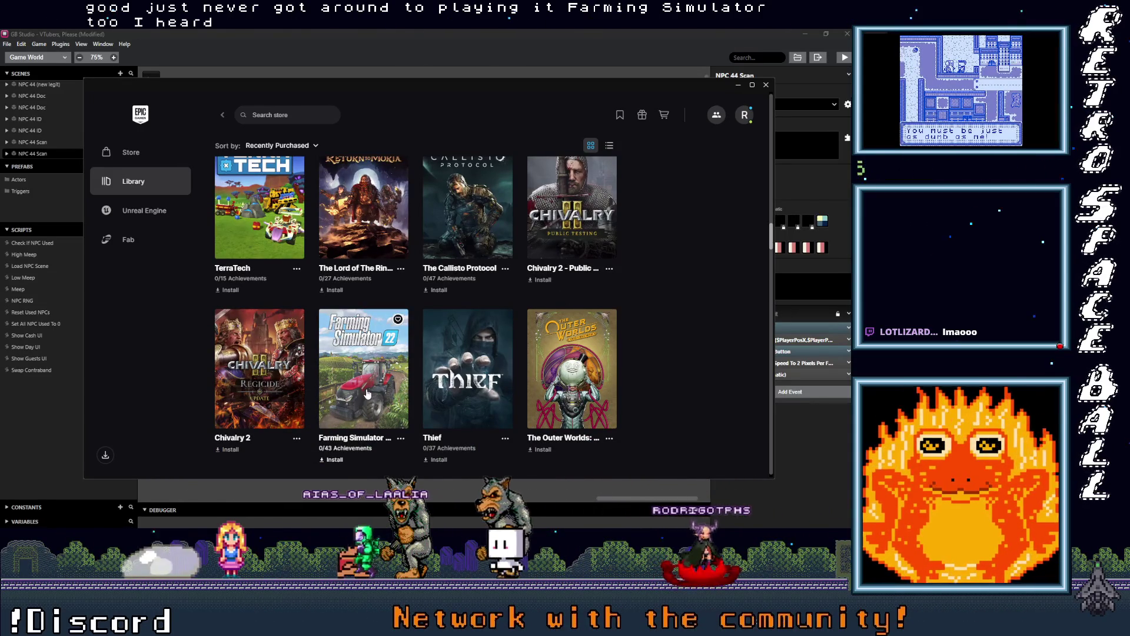
scroll(467, 315, down, 2)
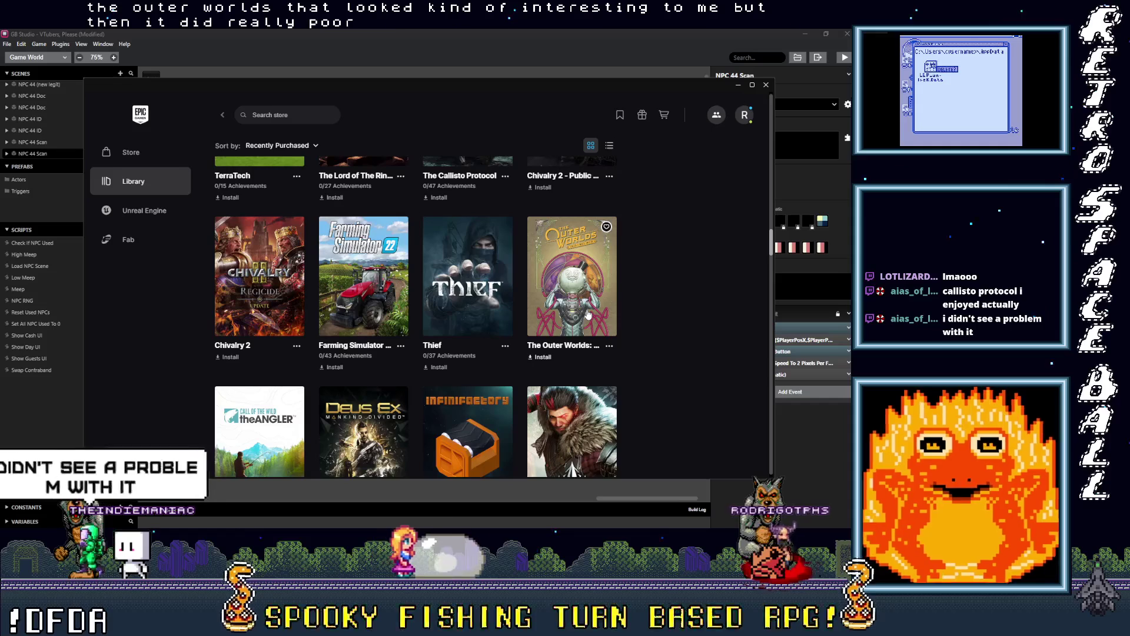
scroll(588, 314, down, 2)
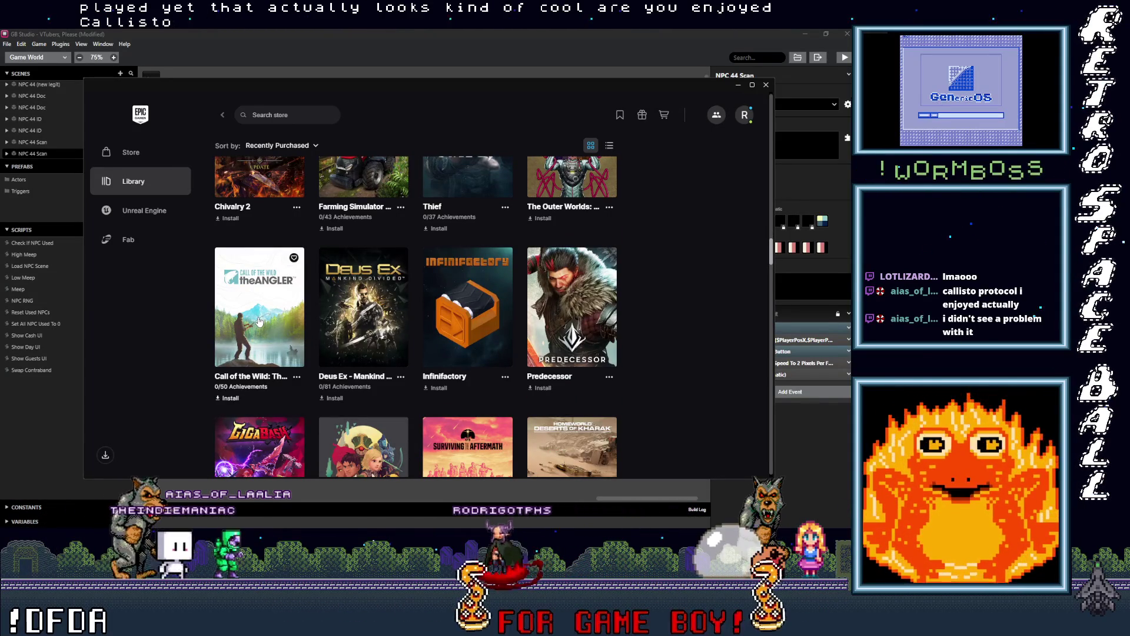
scroll(377, 329, down, 1)
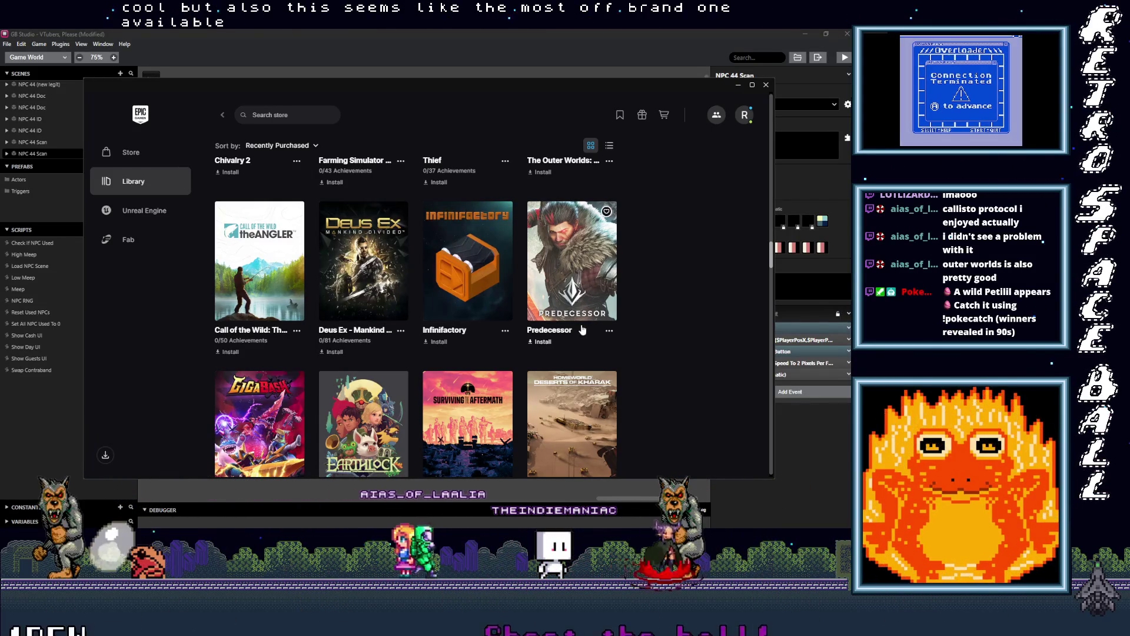
scroll(581, 303, down, 1)
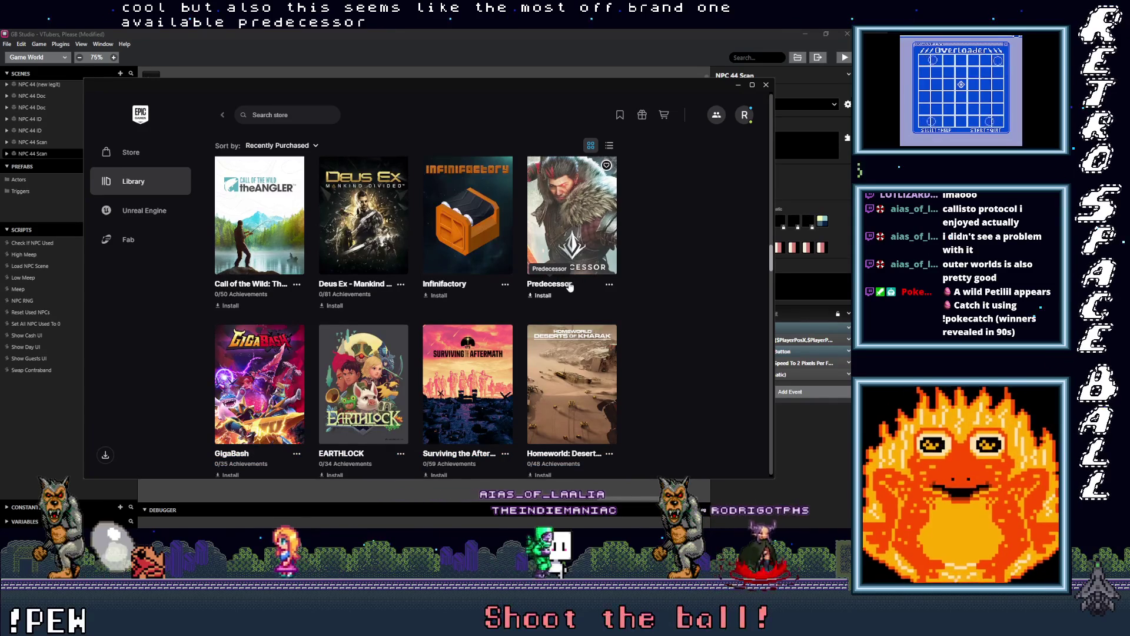
scroll(574, 259, down, 1)
scroll(570, 216, down, 1)
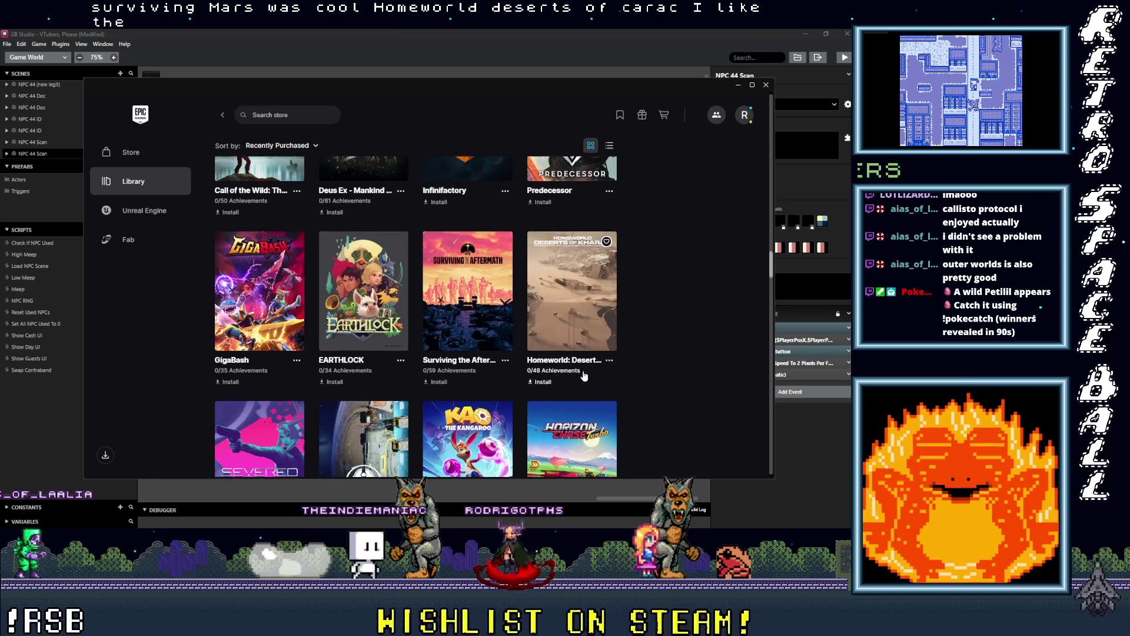
Scroll down the Library to the Rise of Industry, Warpips and City of Gangsters row.
scroll(551, 258, down, 1)
scroll(282, 358, down, 3)
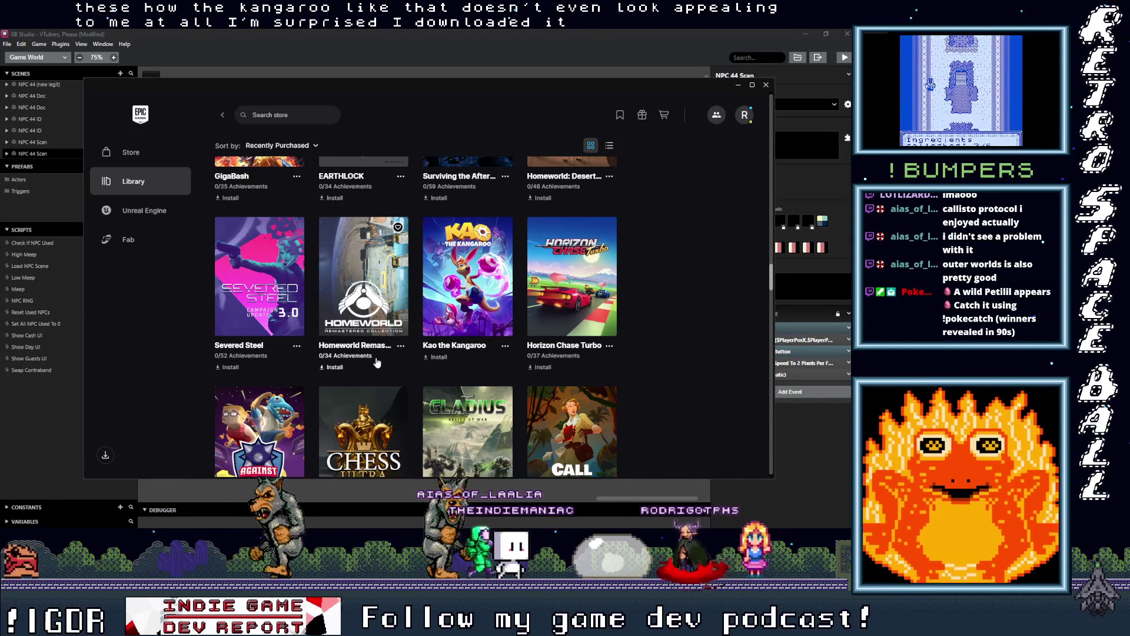
scroll(377, 362, up, 4)
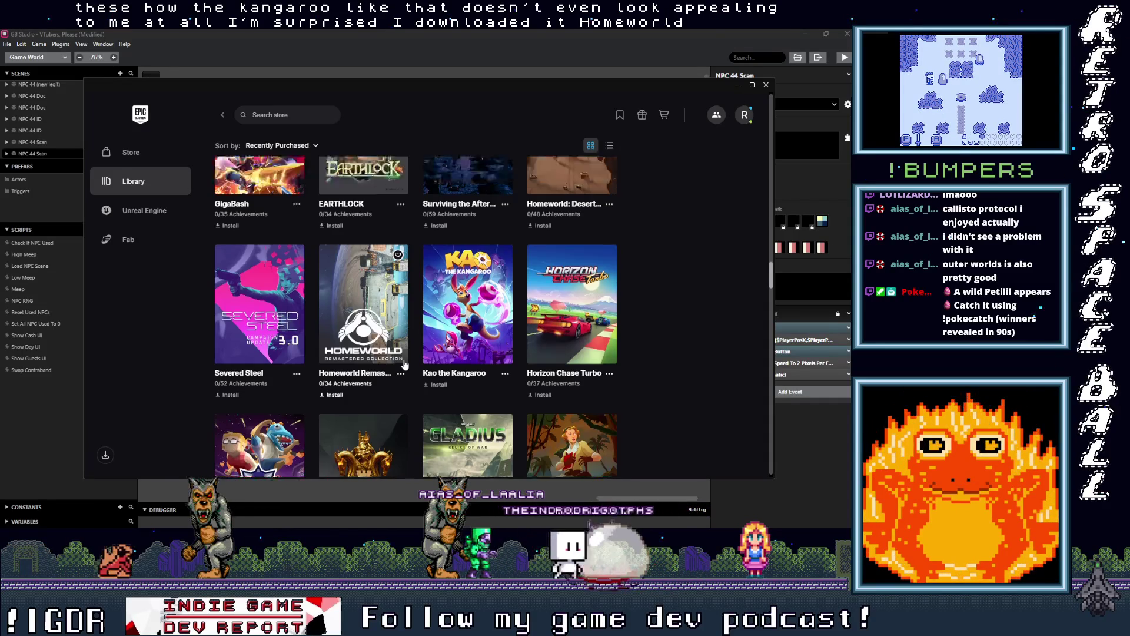
scroll(582, 373, down, 4)
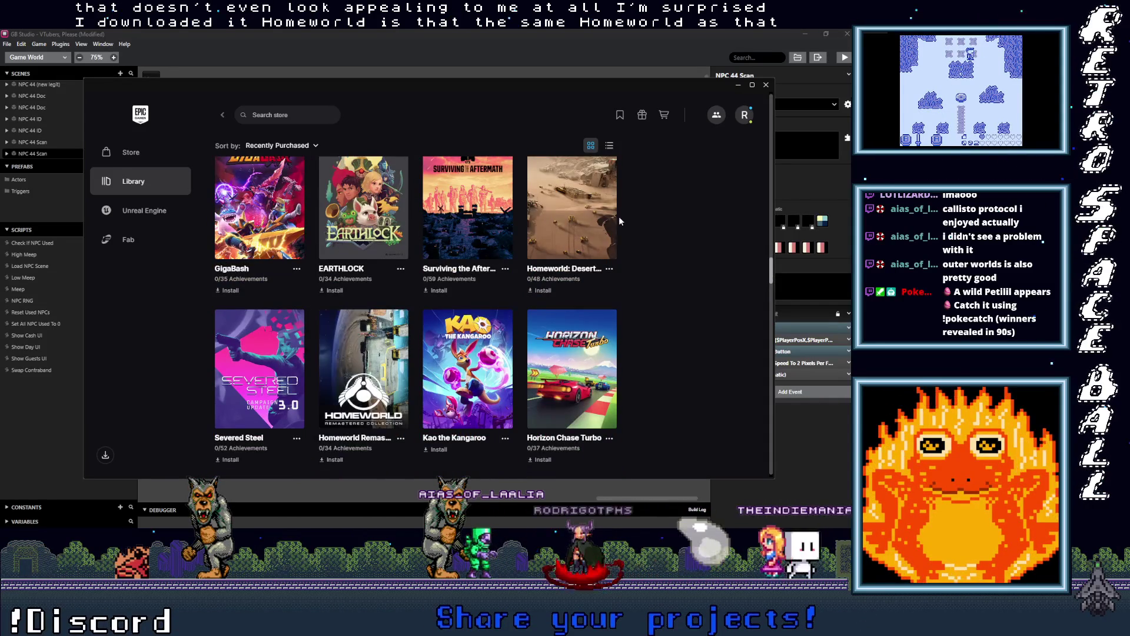
scroll(595, 347, down, 2)
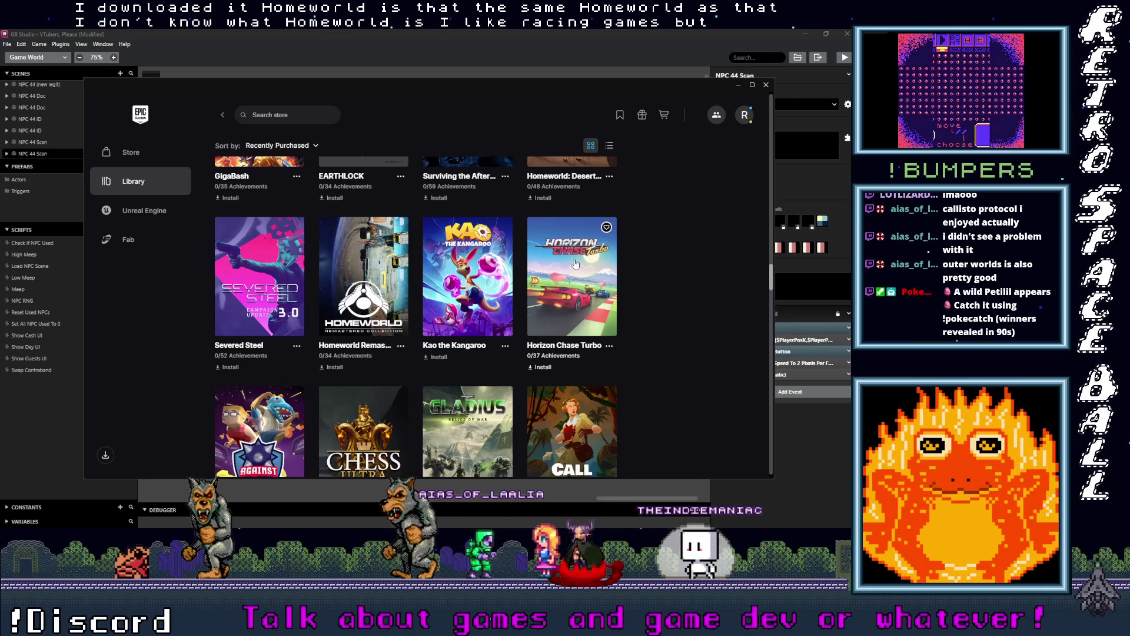
scroll(589, 251, down, 1)
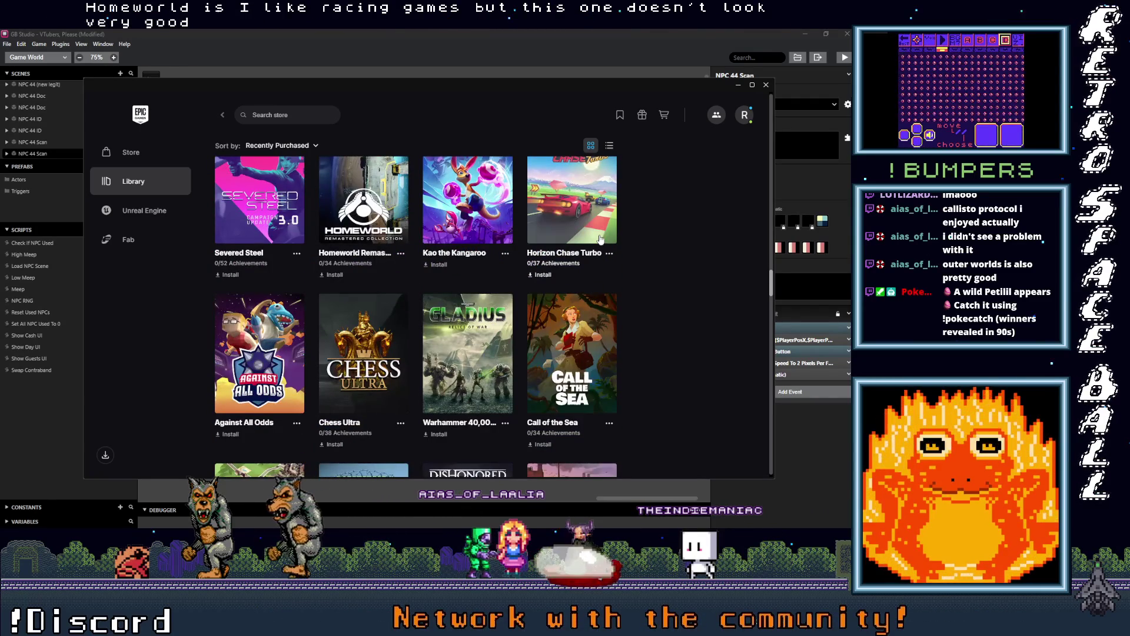
scroll(565, 252, down, 1)
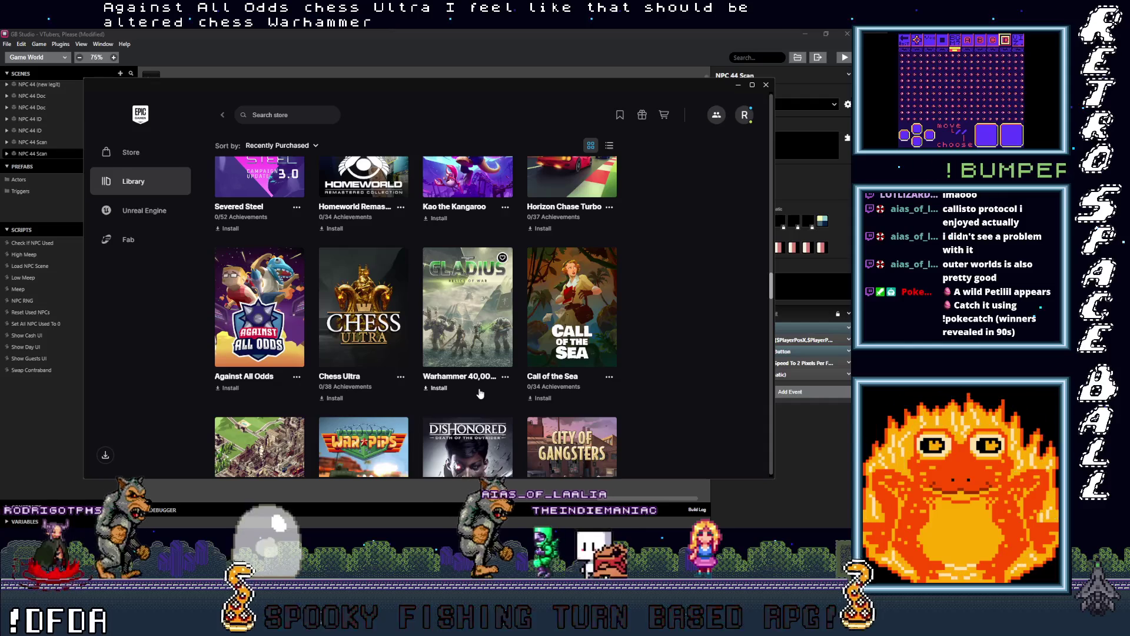
scroll(486, 376, down, 1)
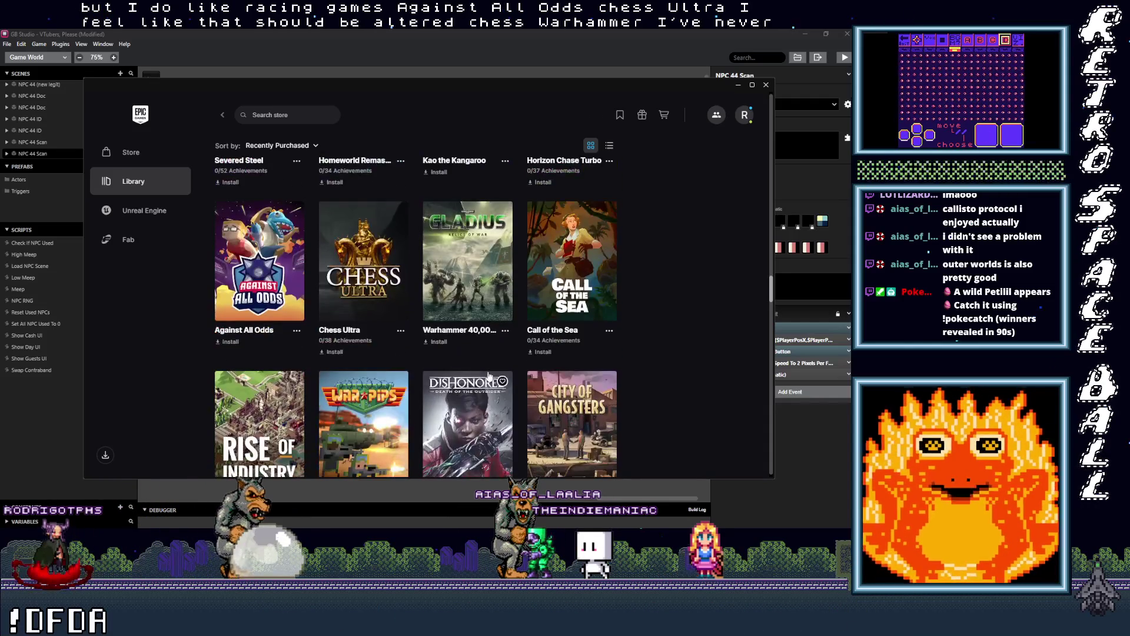
scroll(490, 367, down, 1)
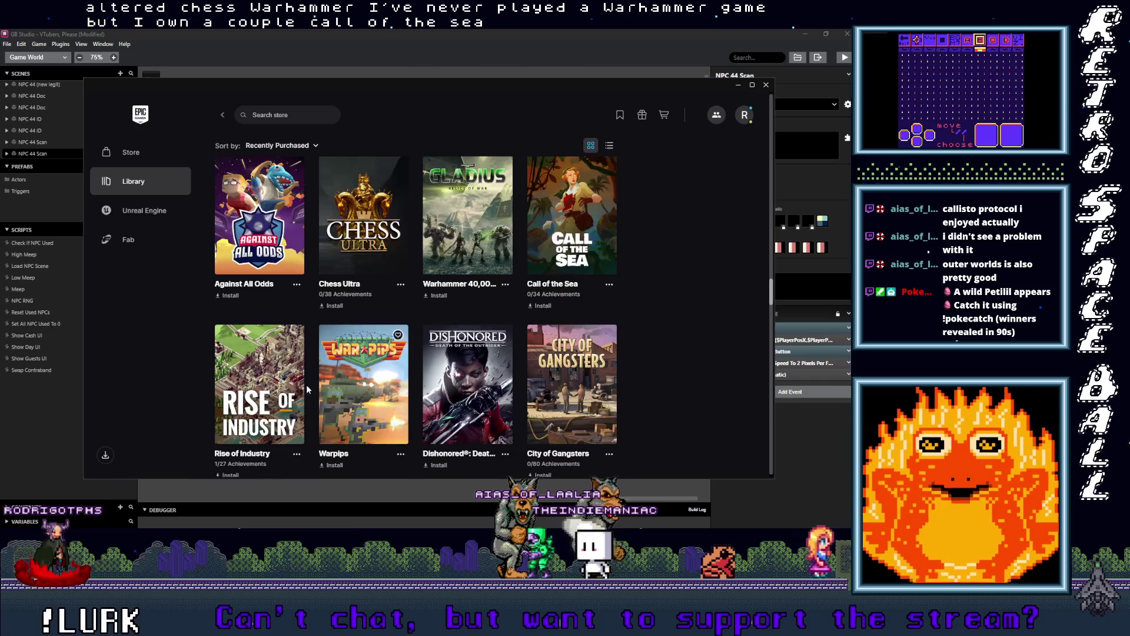
scroll(259, 406, down, 1)
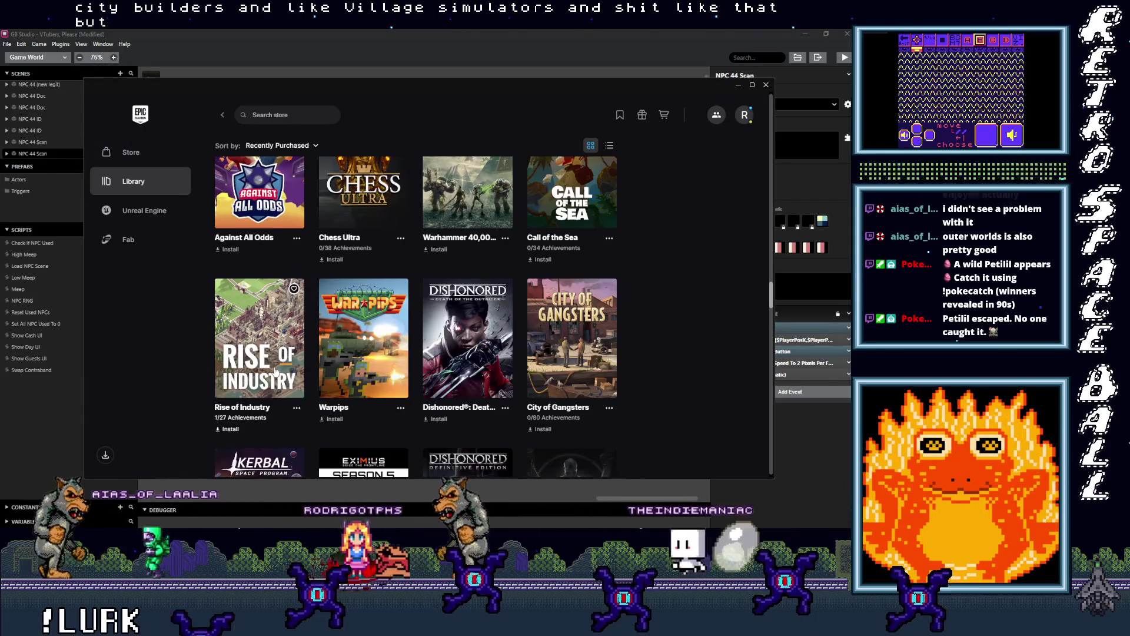
Scroll past Kerbal Space Program to the Mortal Shell, Death Stranding and Encased row.
scroll(236, 325, down, 1)
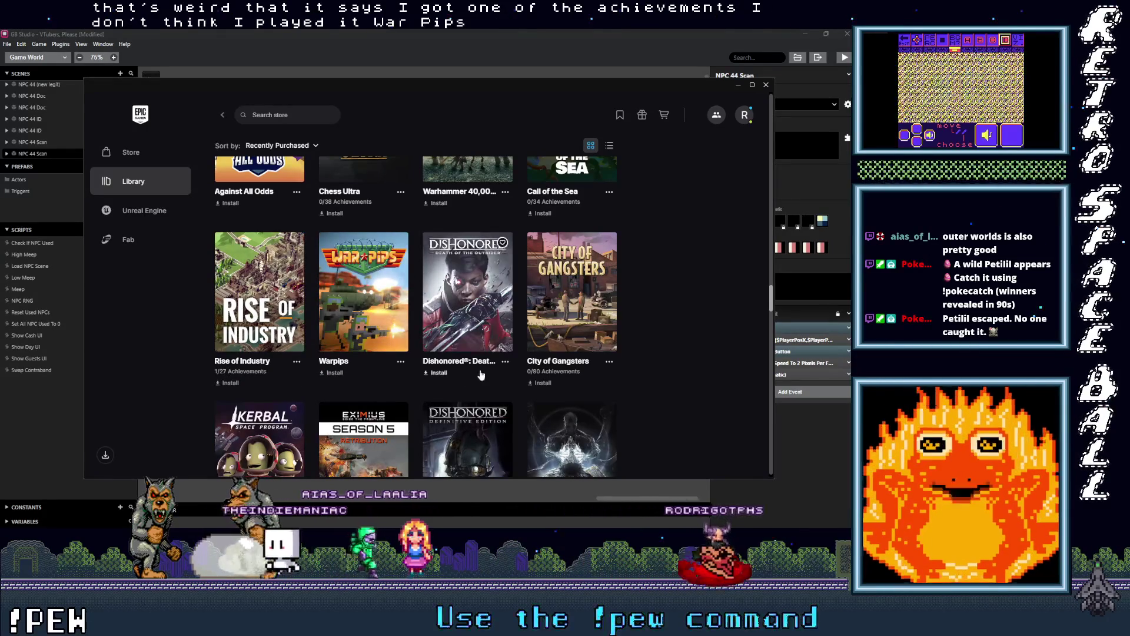
scroll(589, 384, down, 3)
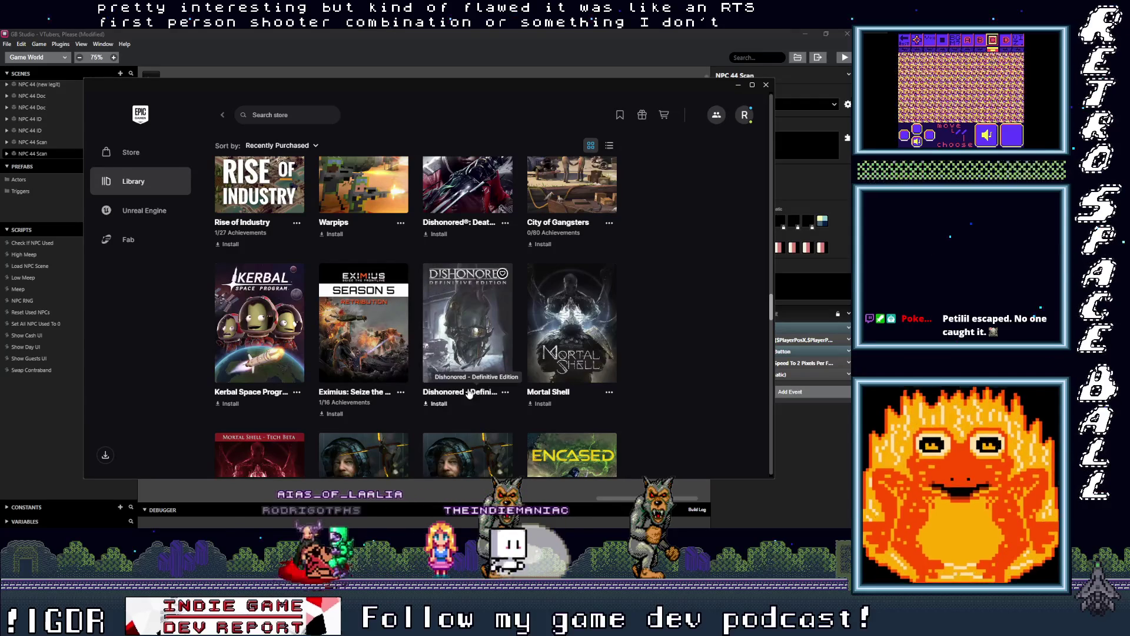
scroll(478, 406, down, 2)
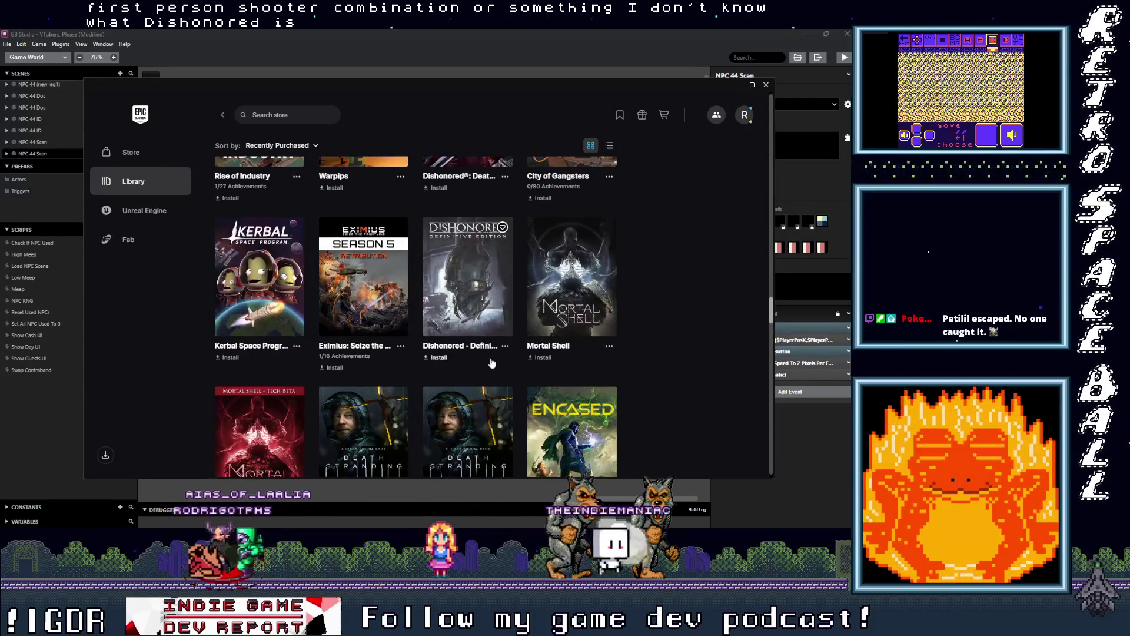
scroll(569, 355, down, 2)
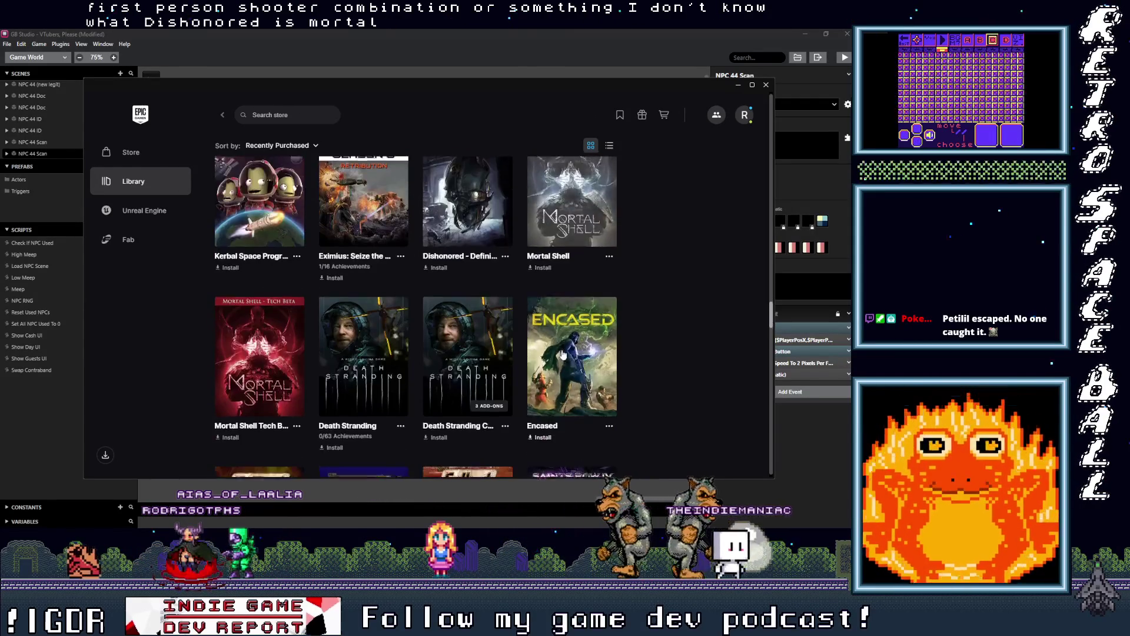
scroll(369, 401, down, 1)
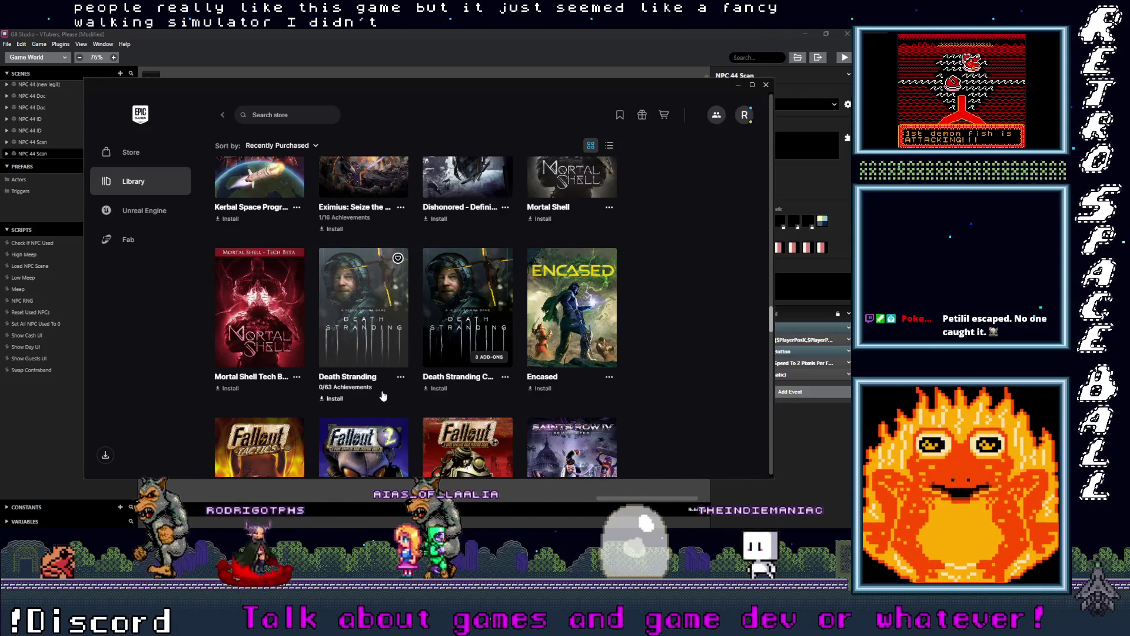
Scroll past the Fallout games to the RPG in a Box and Fort Triumph row.
scroll(383, 396, down, 1)
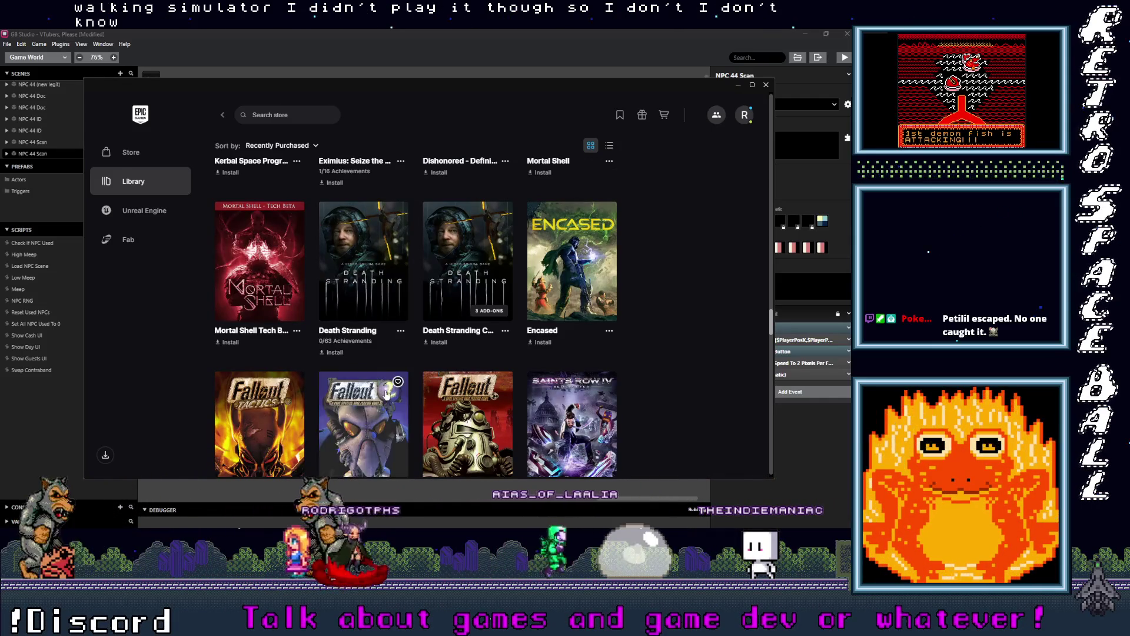
scroll(510, 355, down, 3)
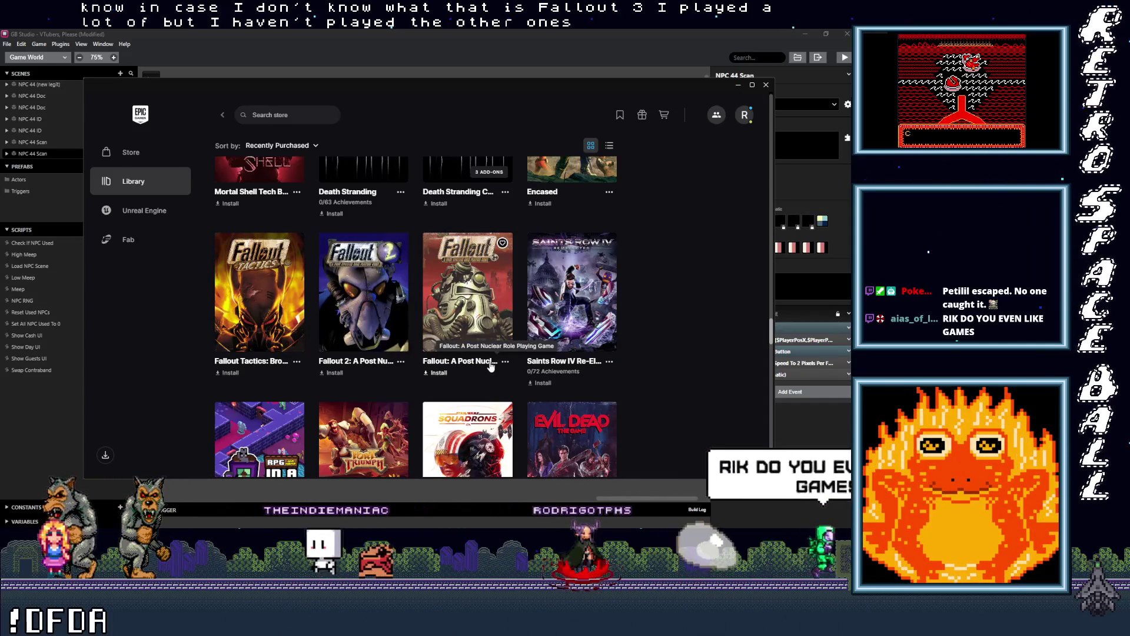
scroll(609, 340, down, 1)
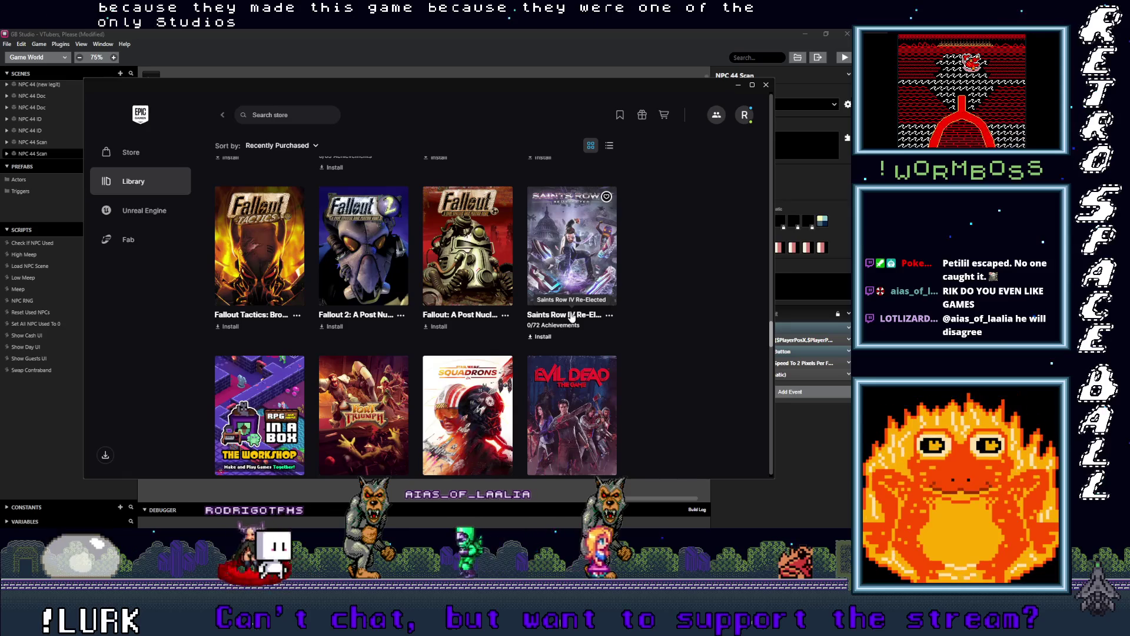
scroll(571, 318, down, 3)
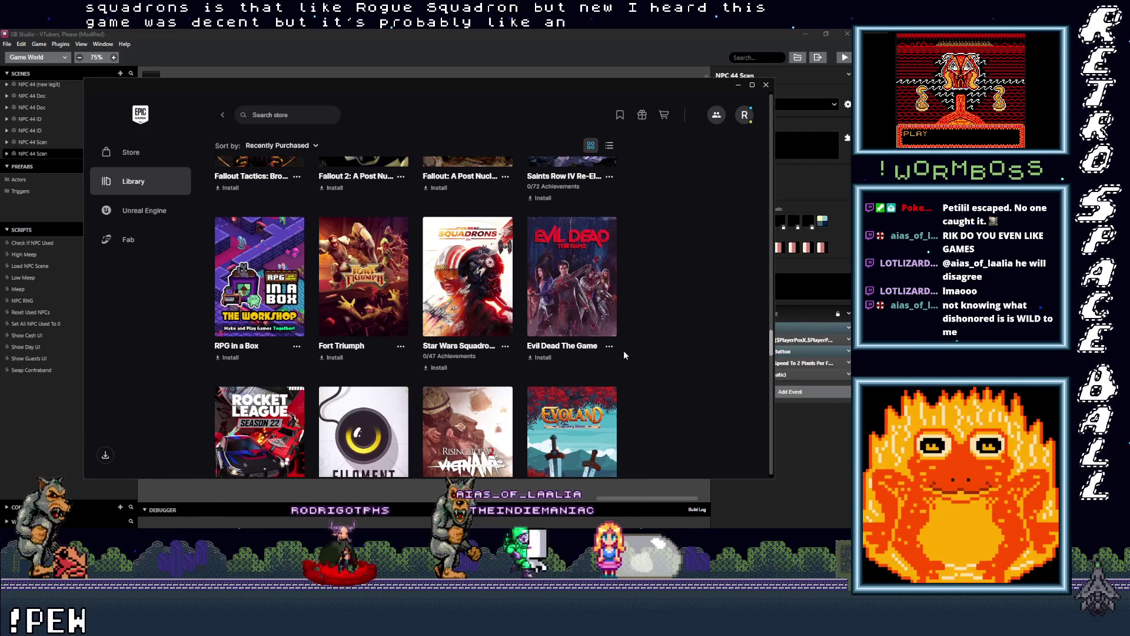
scroll(600, 353, down, 2)
Scroll the Epic library grid past the Rocket League, Filament and Evoland row to Fallout 3 and DOOM 64.
scroll(601, 353, down, 1)
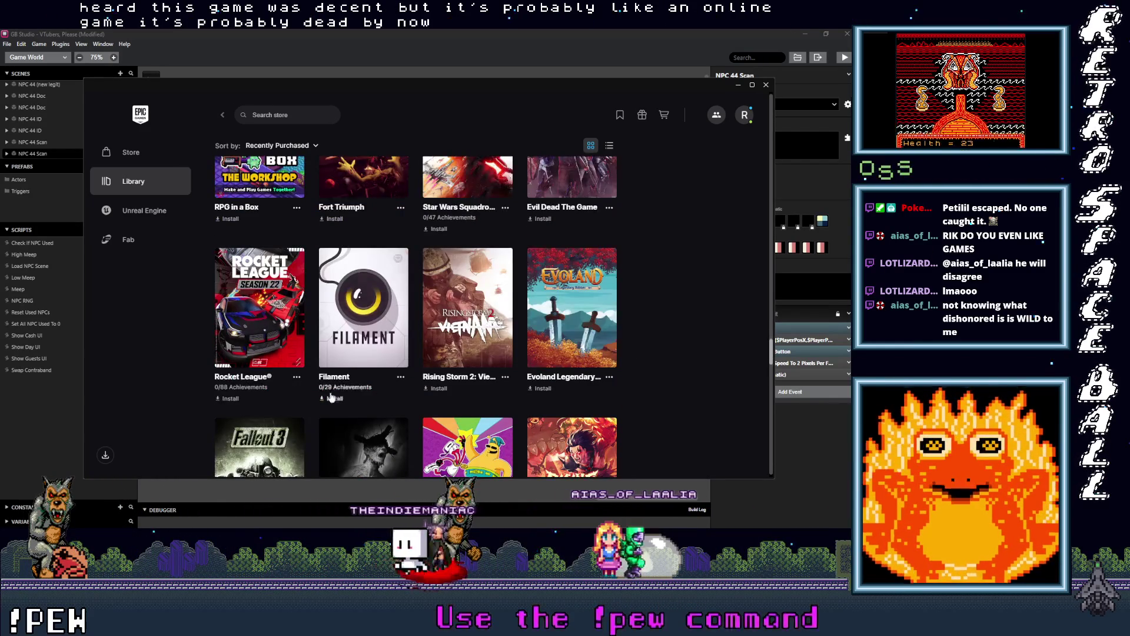
scroll(261, 291, down, 1)
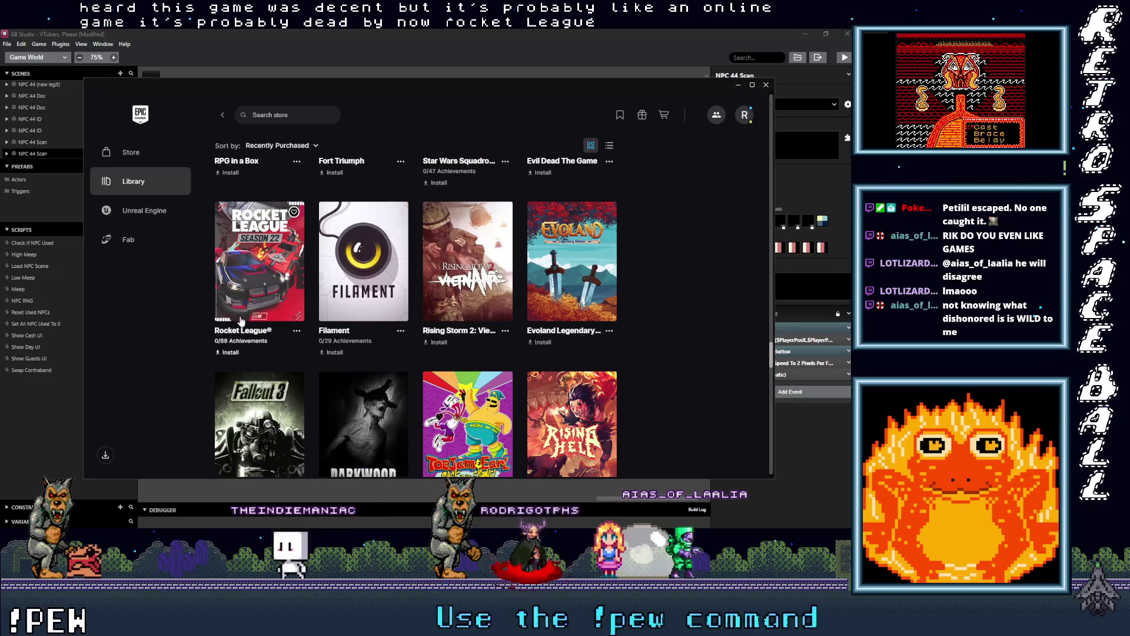
scroll(272, 345, up, 1)
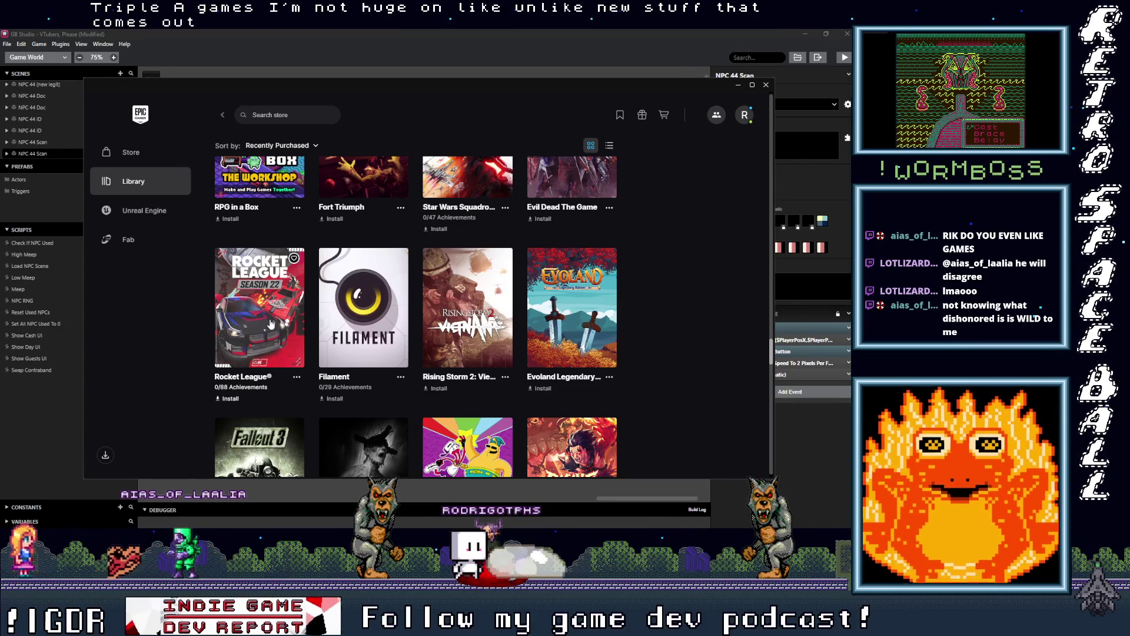
scroll(270, 323, down, 1)
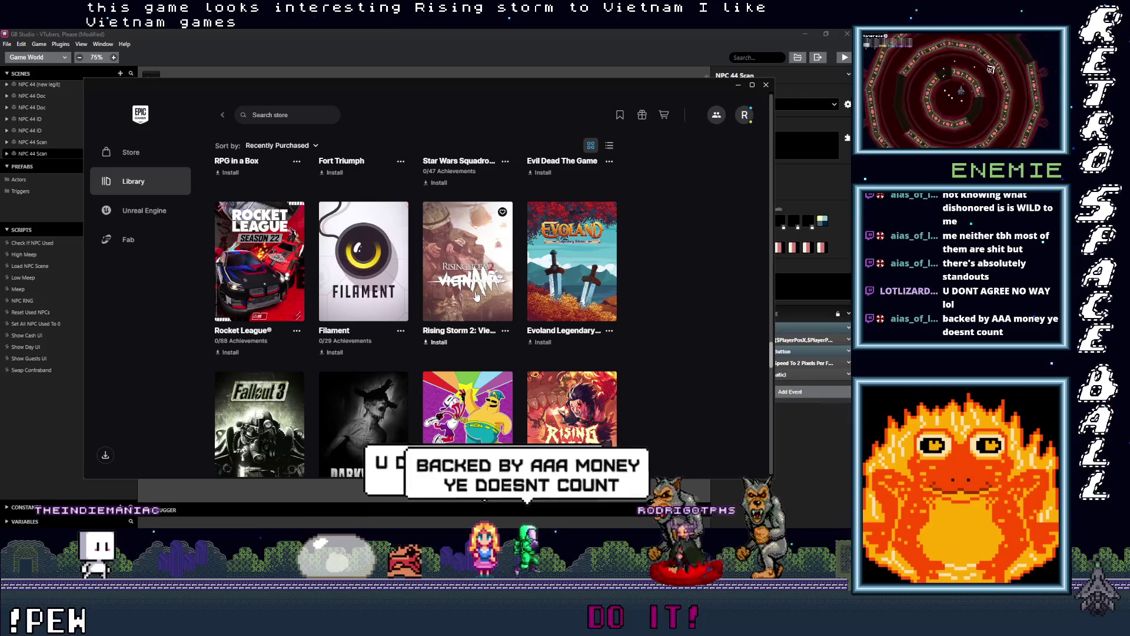
scroll(581, 301, down, 3)
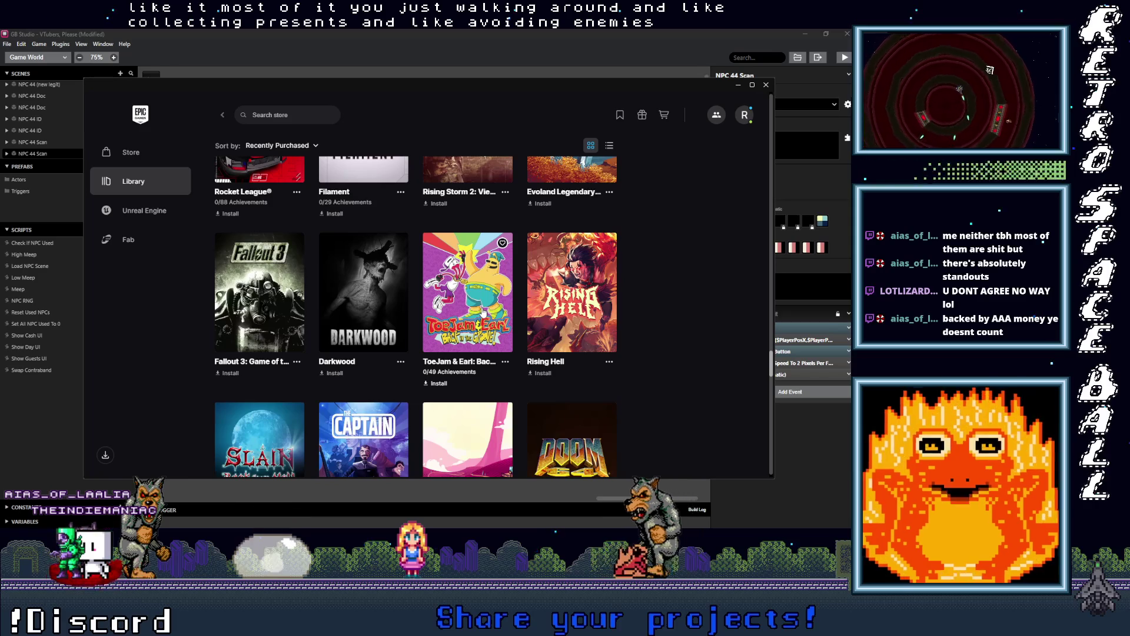
Scroll the library down to the Unrailed, Tannenberg, Maneater and BioShock titles.
scroll(581, 287, down, 2)
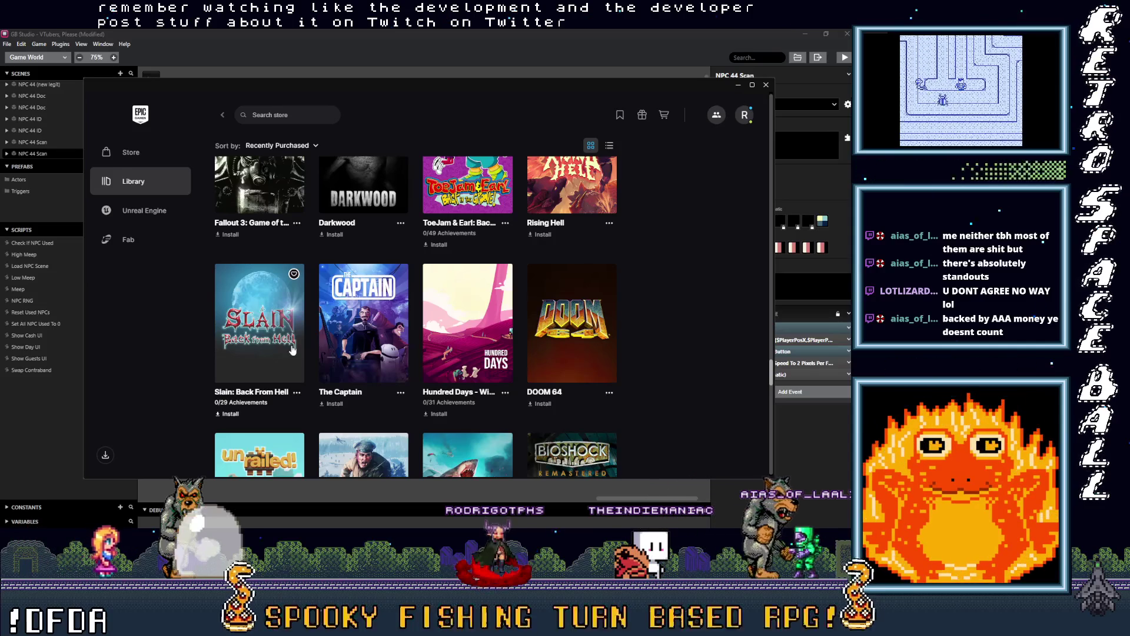
scroll(354, 312, down, 1)
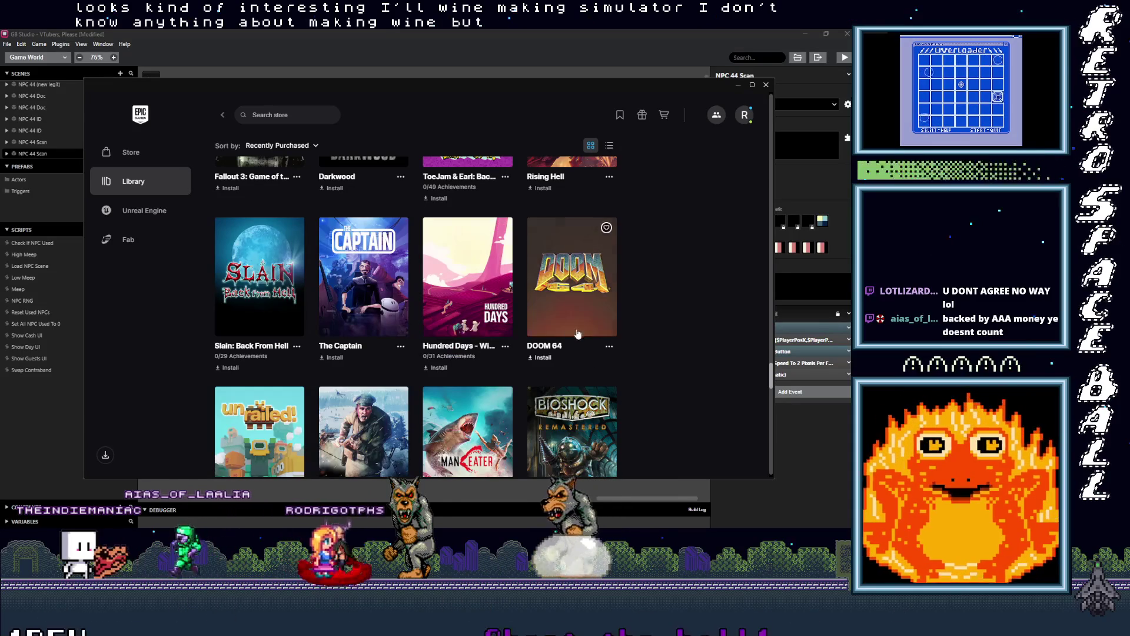
scroll(572, 319, down, 1)
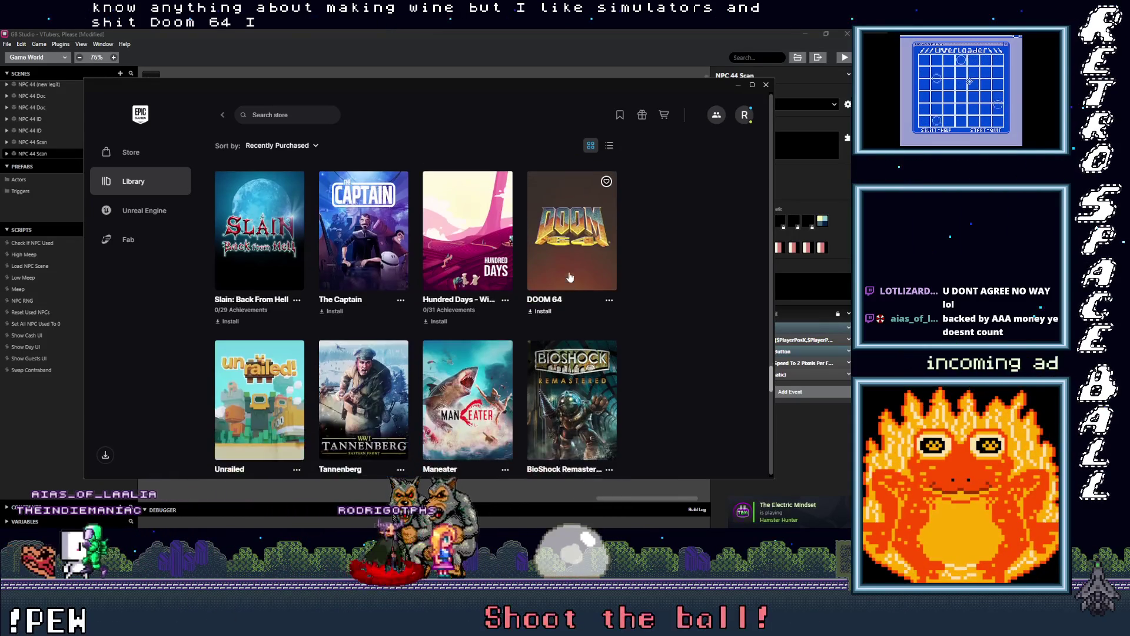
scroll(571, 273, down, 2)
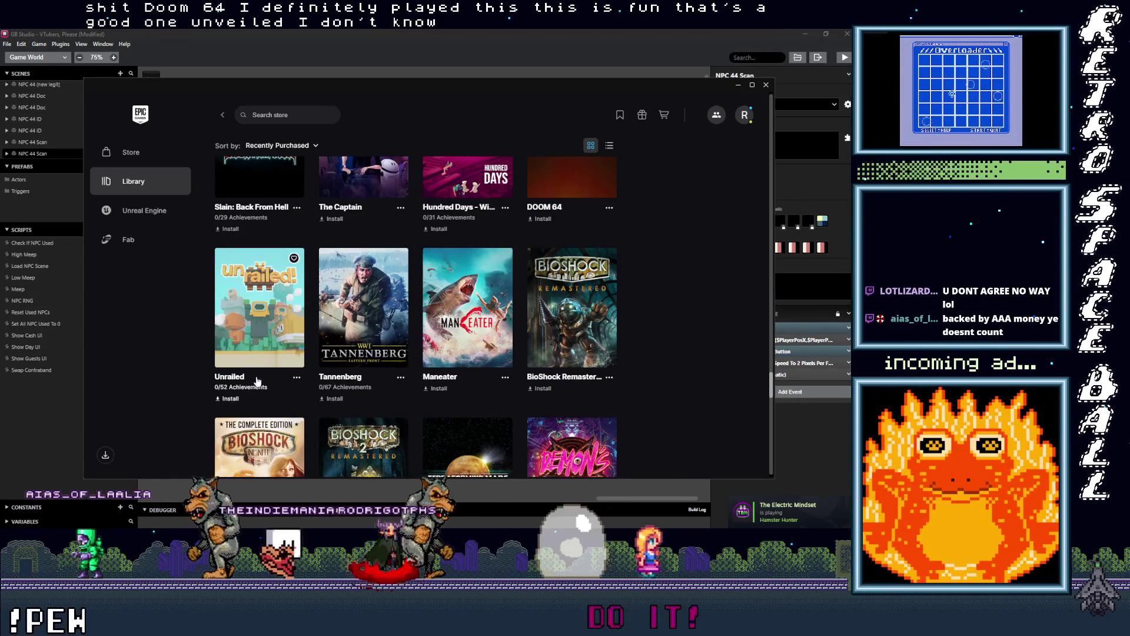
scroll(279, 377, down, 1)
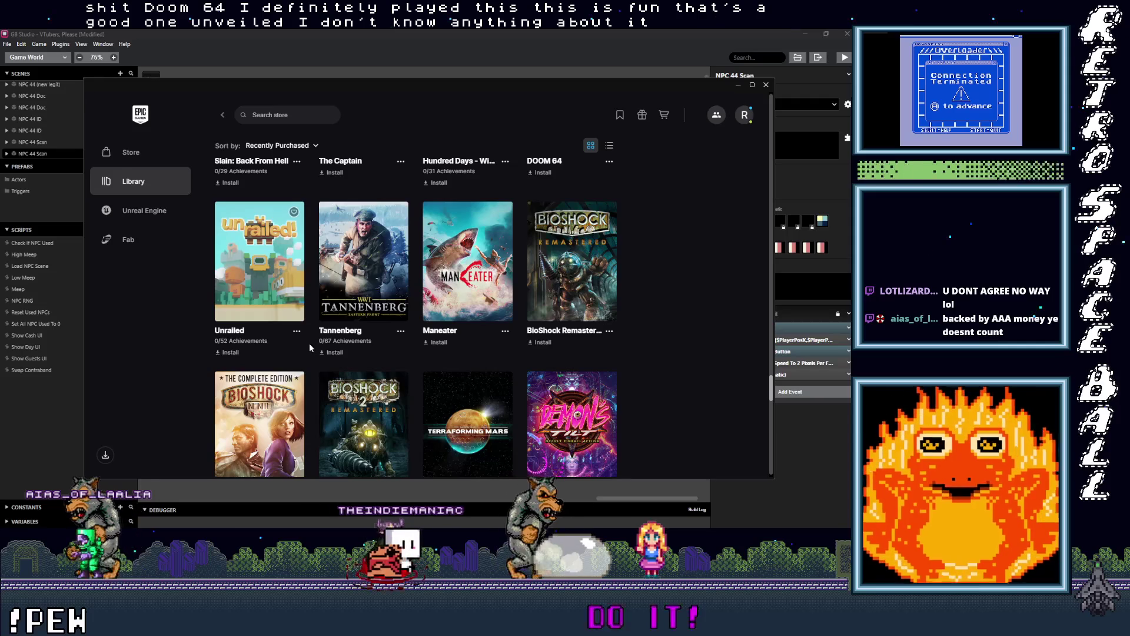
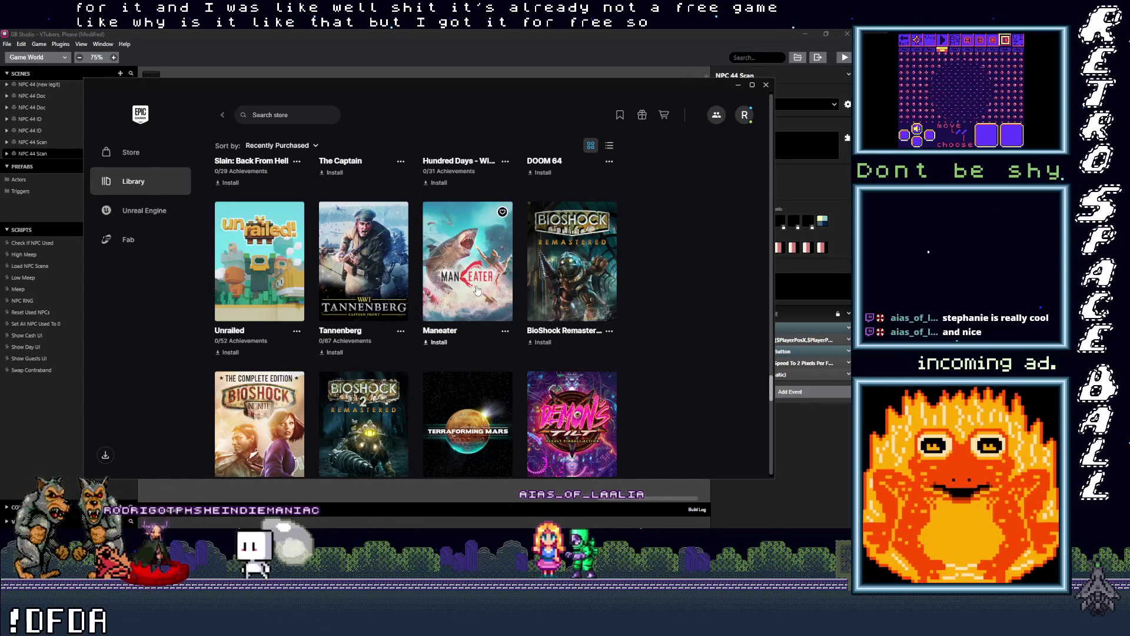
Scroll the library from the BioShock and Tomb Raider rows down to Salt and Sanctuary, Moving Out and PREY.
scroll(477, 290, down, 1)
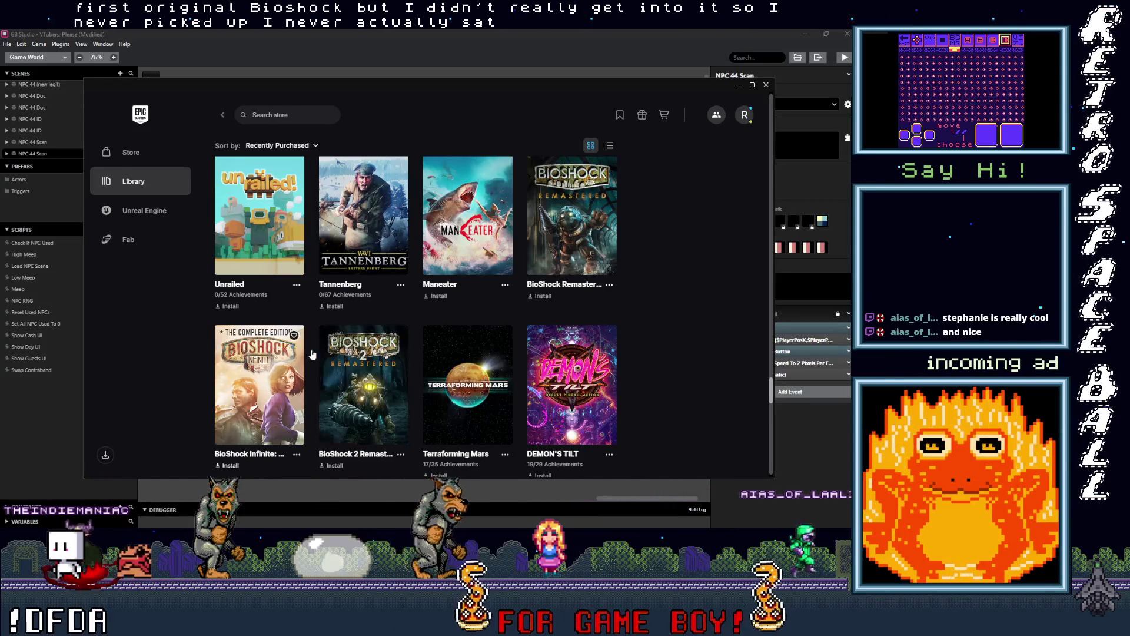
scroll(398, 370, down, 1)
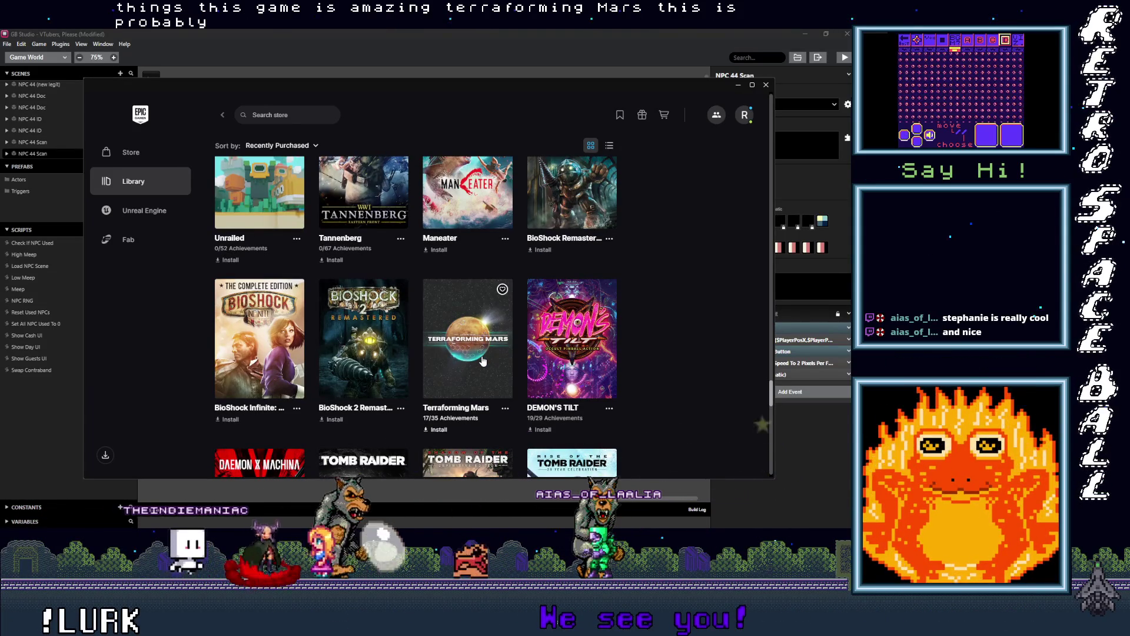
scroll(483, 361, down, 1)
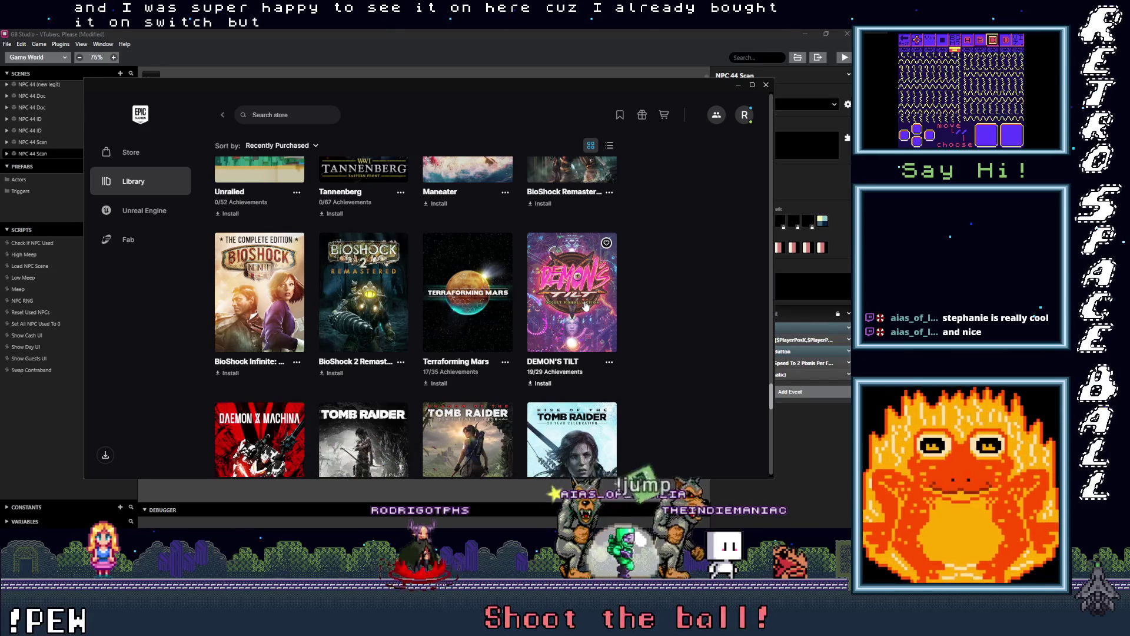
scroll(584, 306, down, 1)
scroll(304, 286, down, 2)
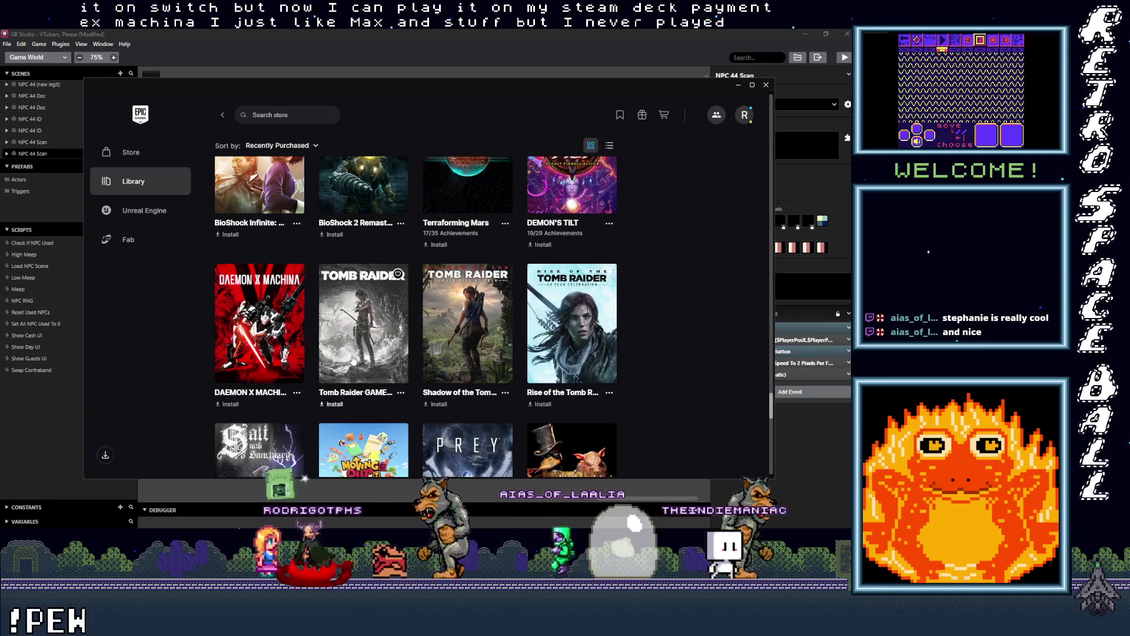
scroll(416, 352, down, 1)
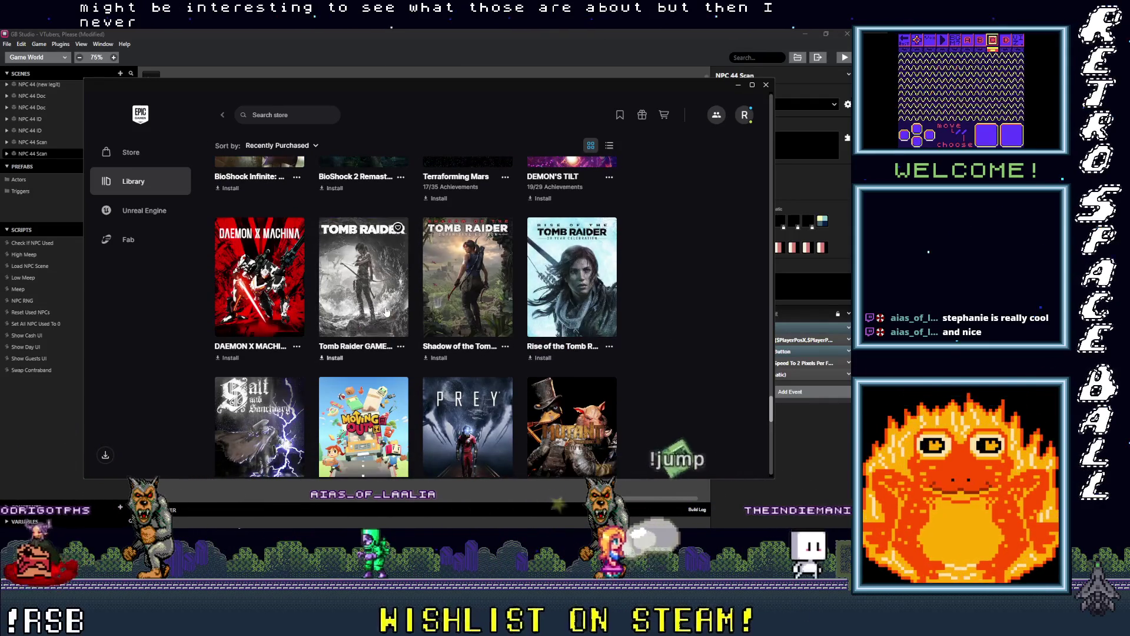
scroll(382, 312, down, 2)
scroll(265, 361, down, 1)
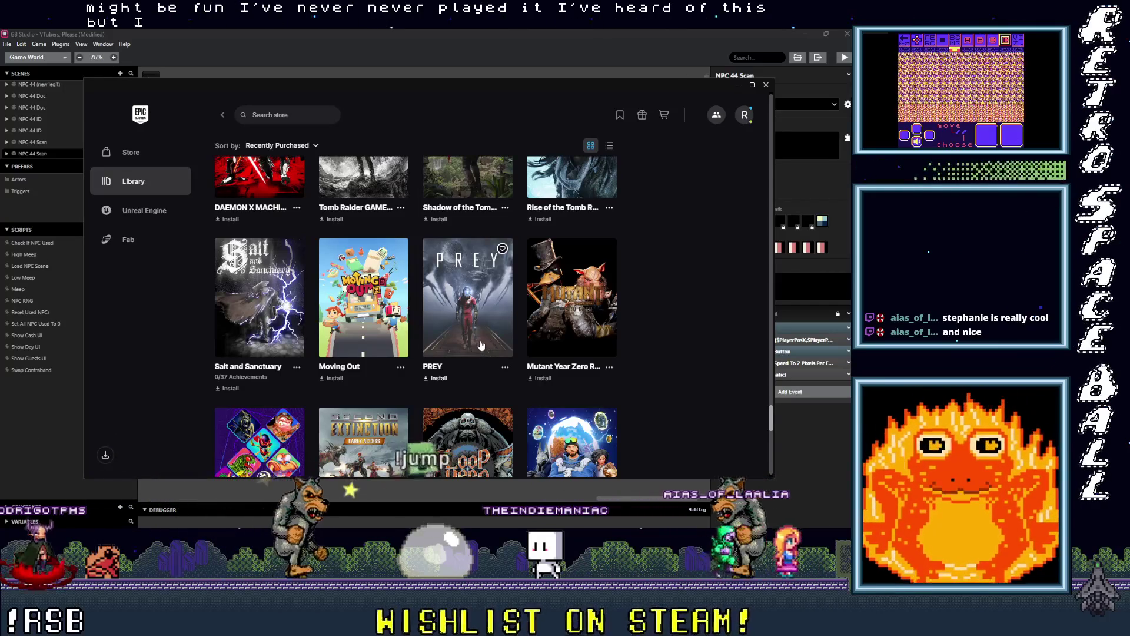
Scroll further to show the Antstream Arcade, Loop Hero and Core row and Control, Among Us, Night in the Woods.
scroll(481, 347, down, 1)
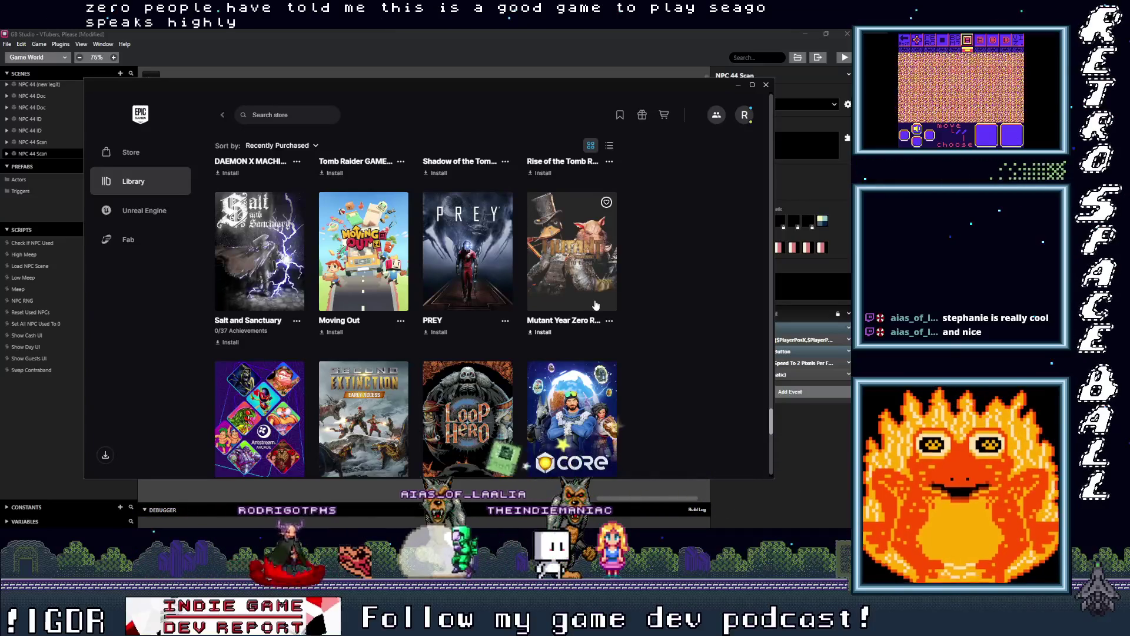
scroll(363, 312, down, 3)
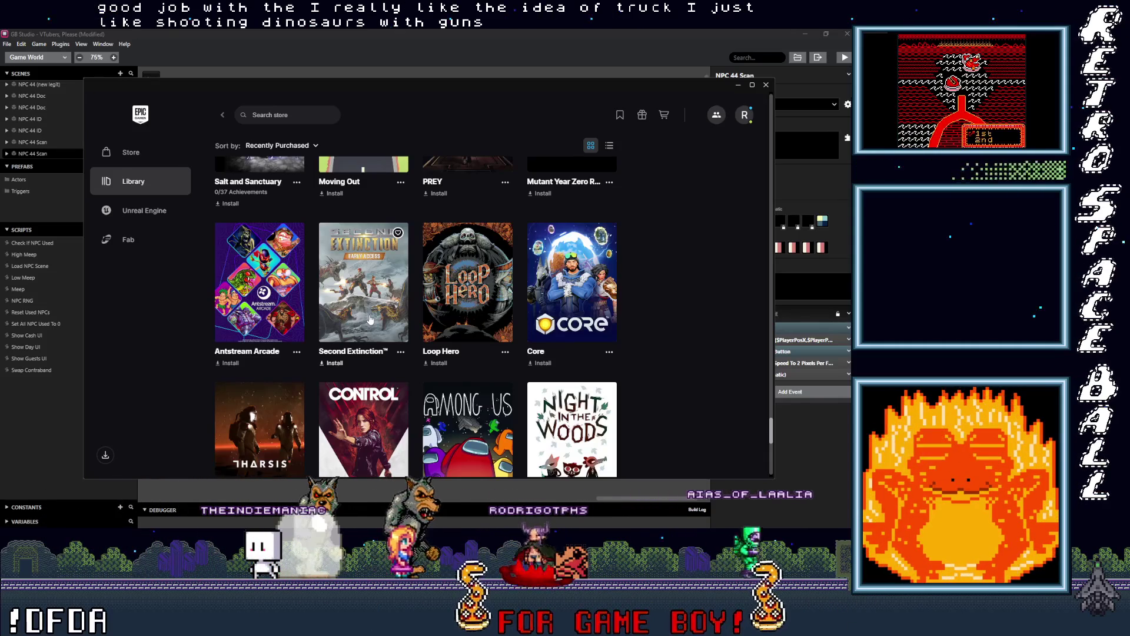
scroll(468, 271, down, 1)
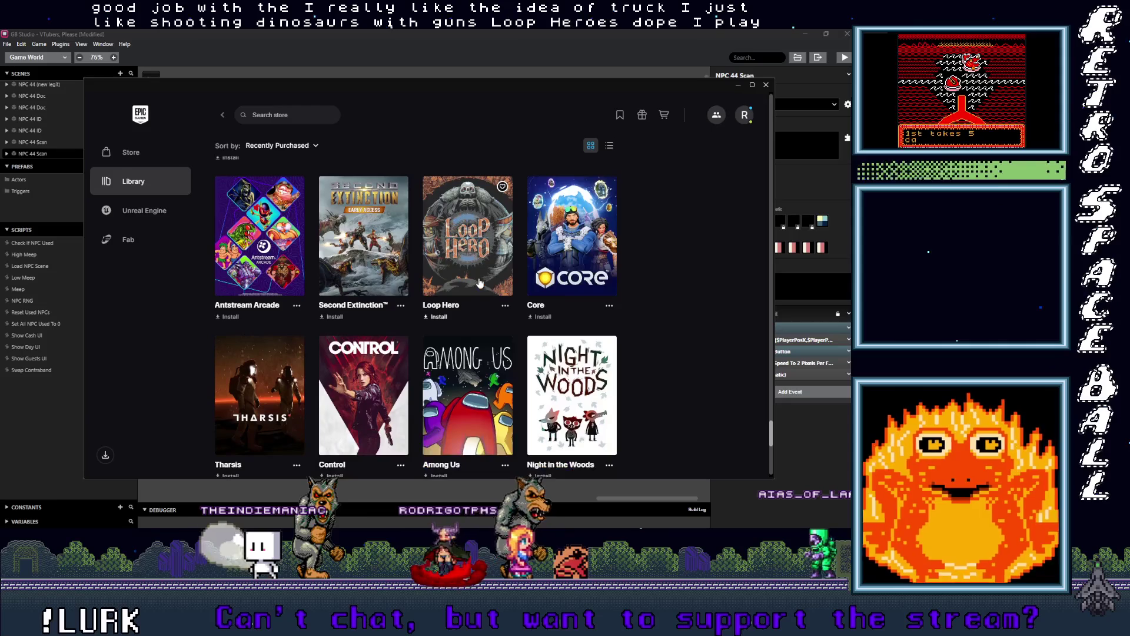
Scroll past Blair Witch, Unreal Engine, Spellbreak and Into The Breach to the final row with Fortnite.
scroll(590, 253, down, 2)
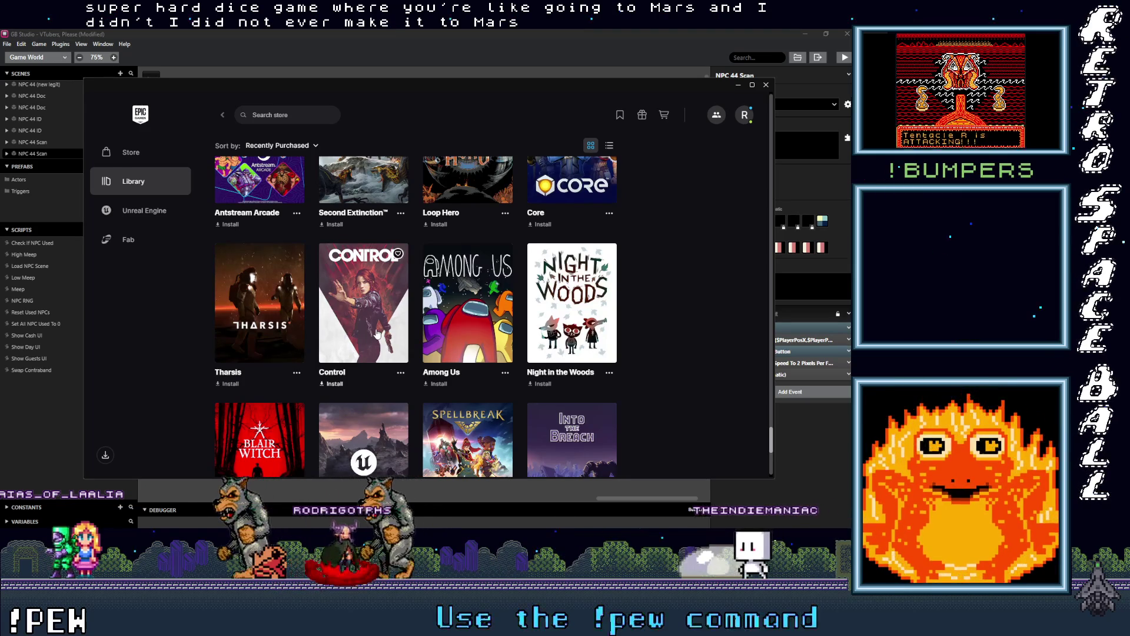
scroll(380, 322, down, 1)
scroll(381, 322, up, 1)
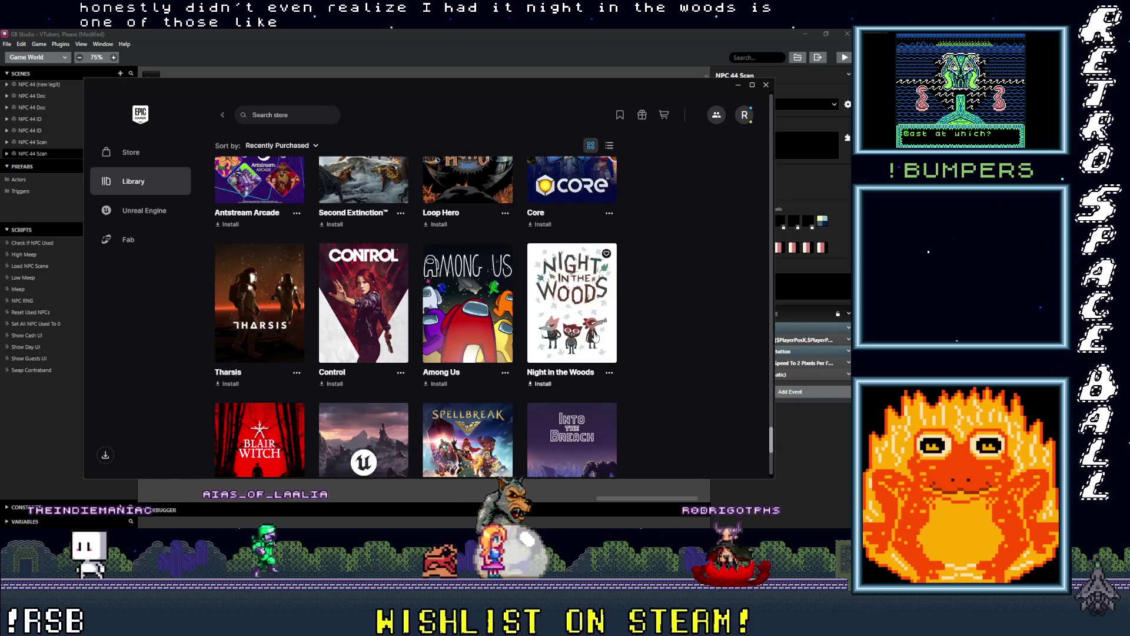
scroll(574, 340, down, 1)
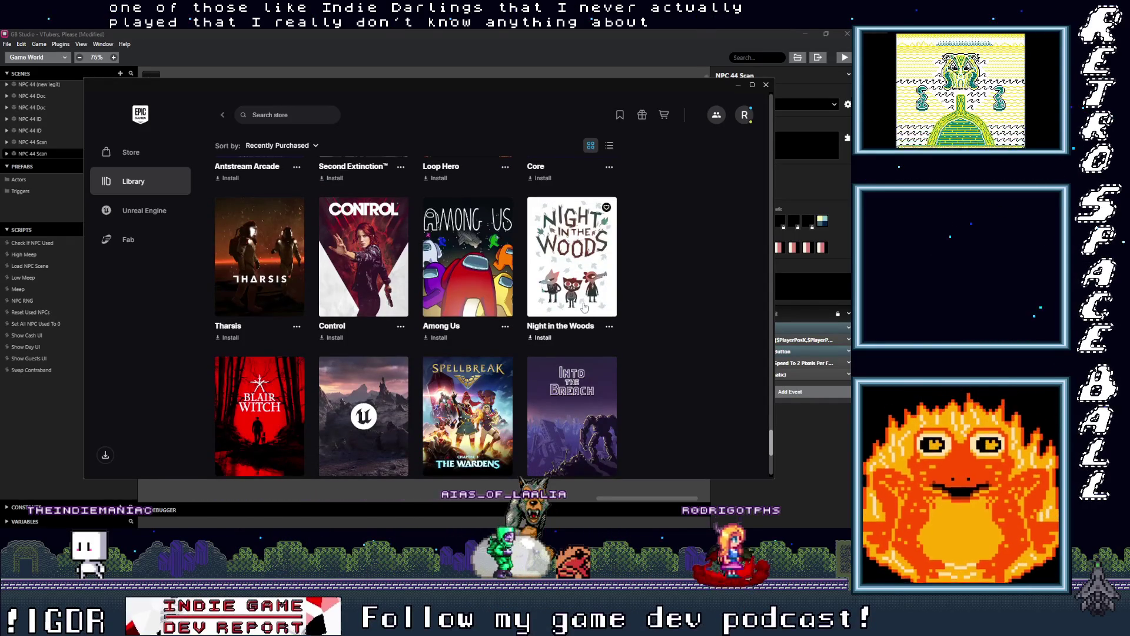
scroll(583, 306, down, 2)
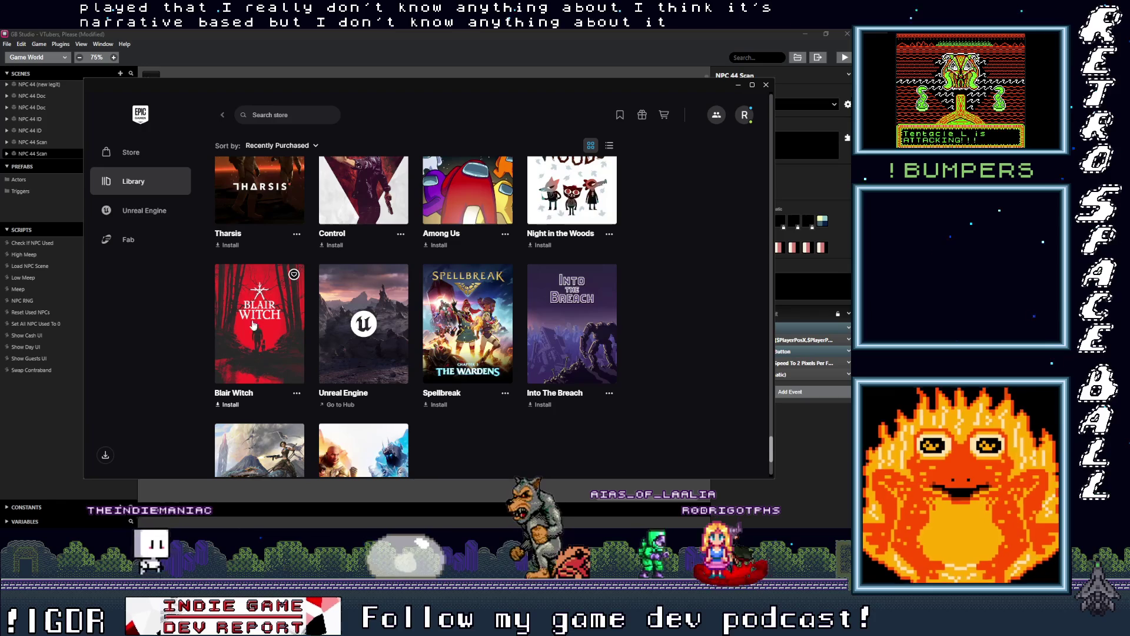
scroll(365, 310, down, 1)
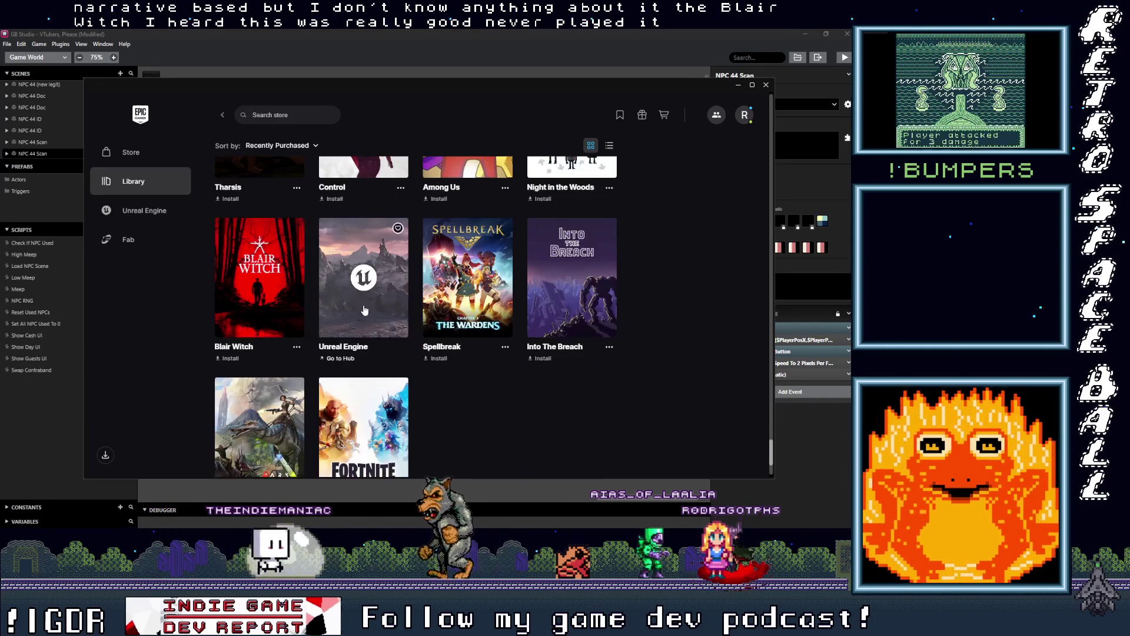
scroll(371, 333, up, 1)
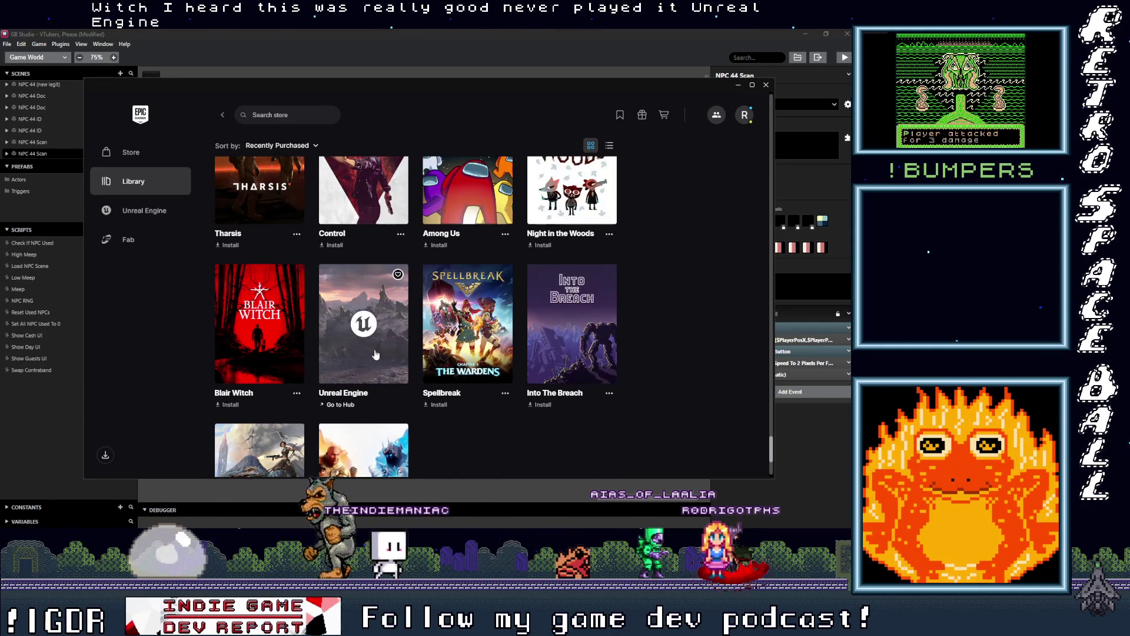